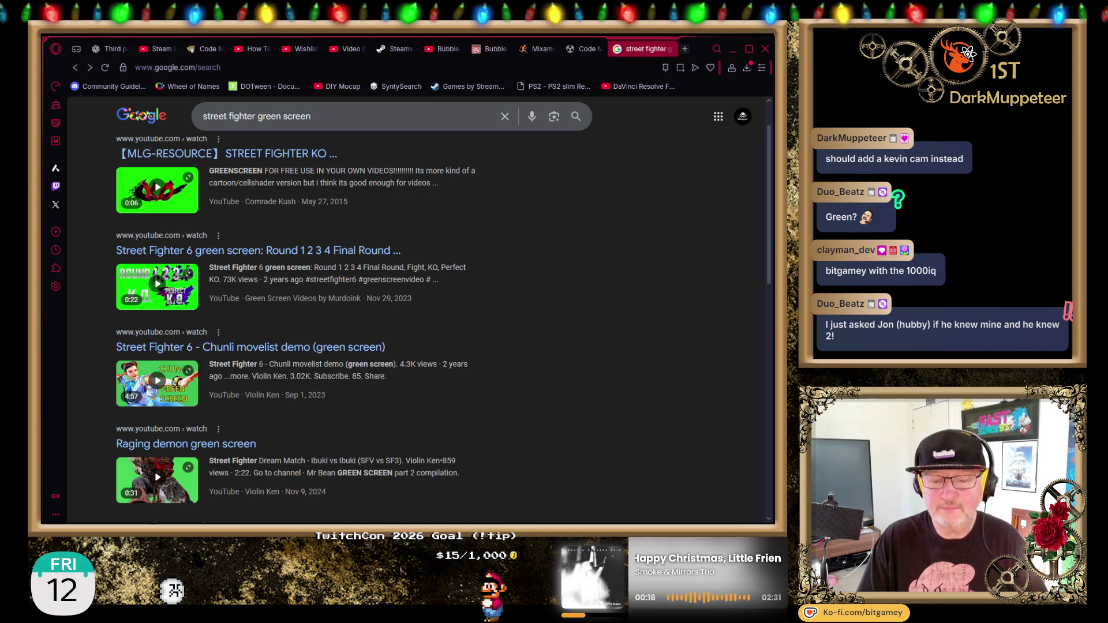
Leave the Street Fighter green-screen results in Opera GX and bring Unity forward with Alt+Tab.
key("alt+Tab")
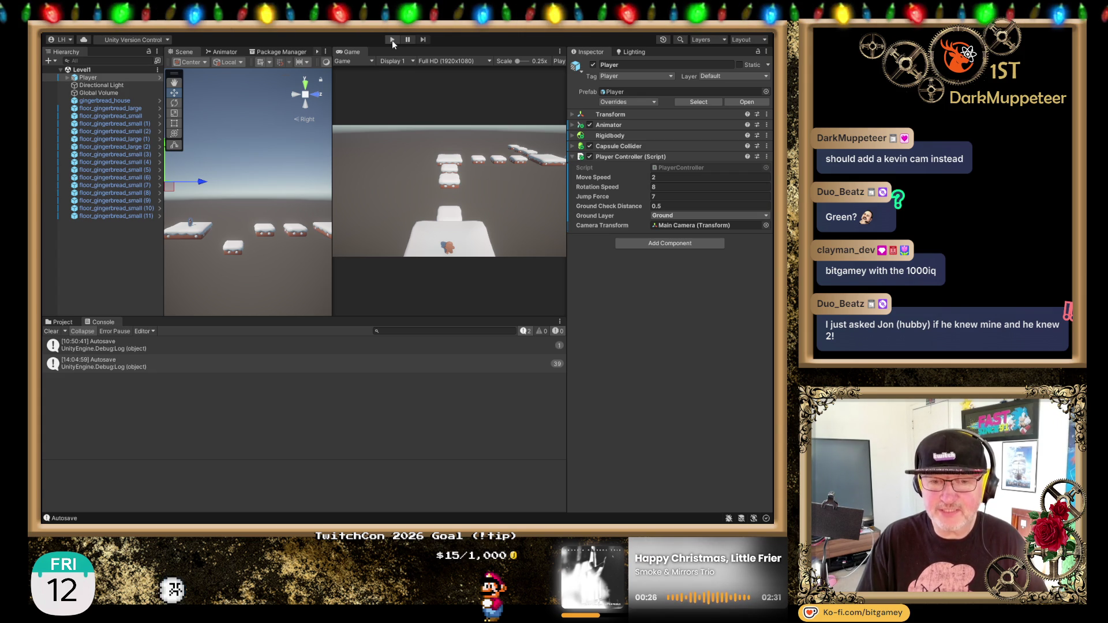
Enter Play mode to test the Level1 gingerbread scene with the Player character.
left_click(393, 39)
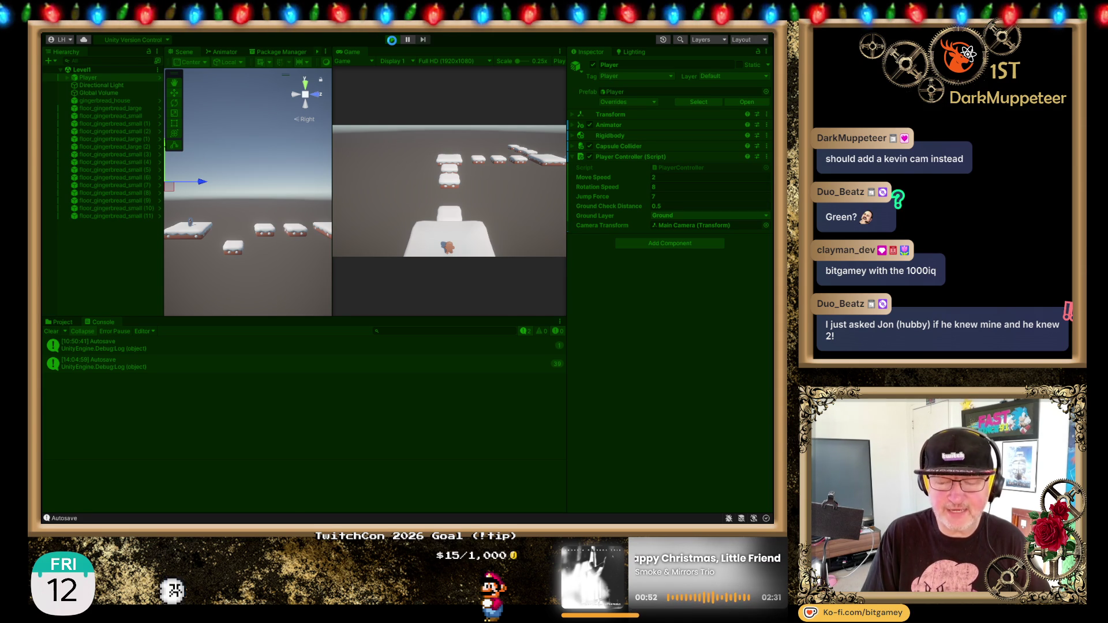
Restart the gingerbread level play test, then stop it to return to editing.
left_click(392, 40)
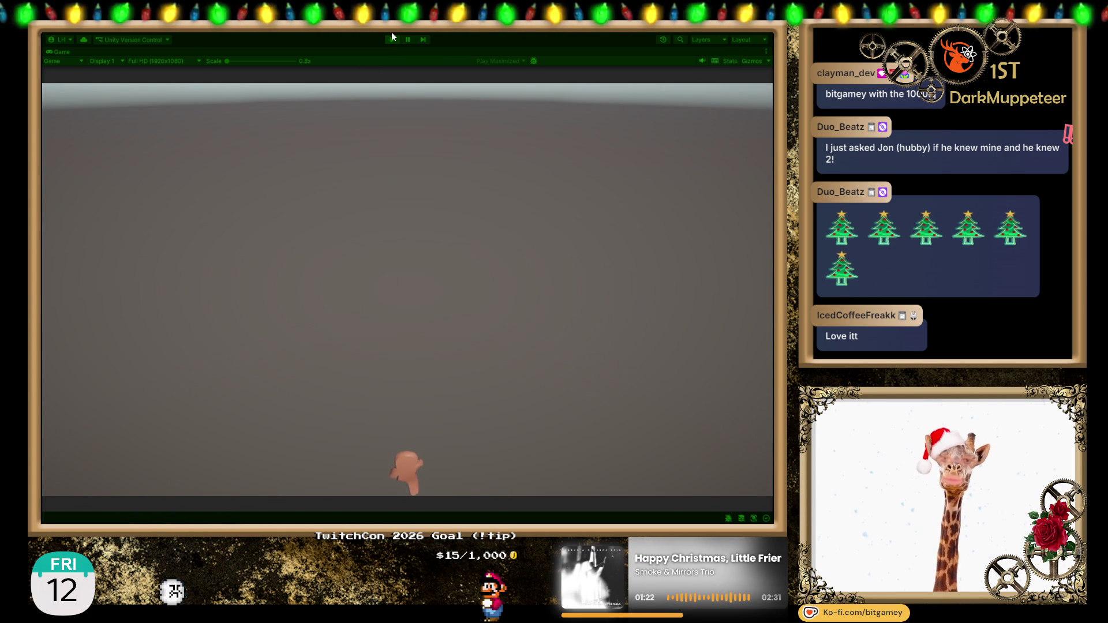
left_click(391, 39)
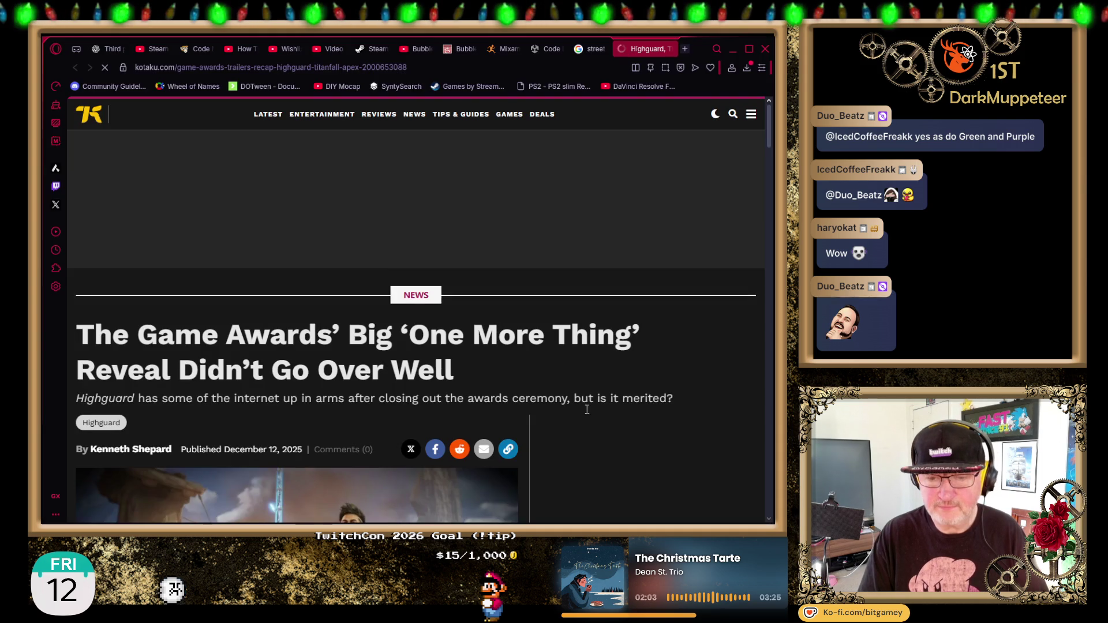
Read the Kotaku Highguard reveal article to its closing remark, then close its tab.
scroll(589, 382, "down", 1)
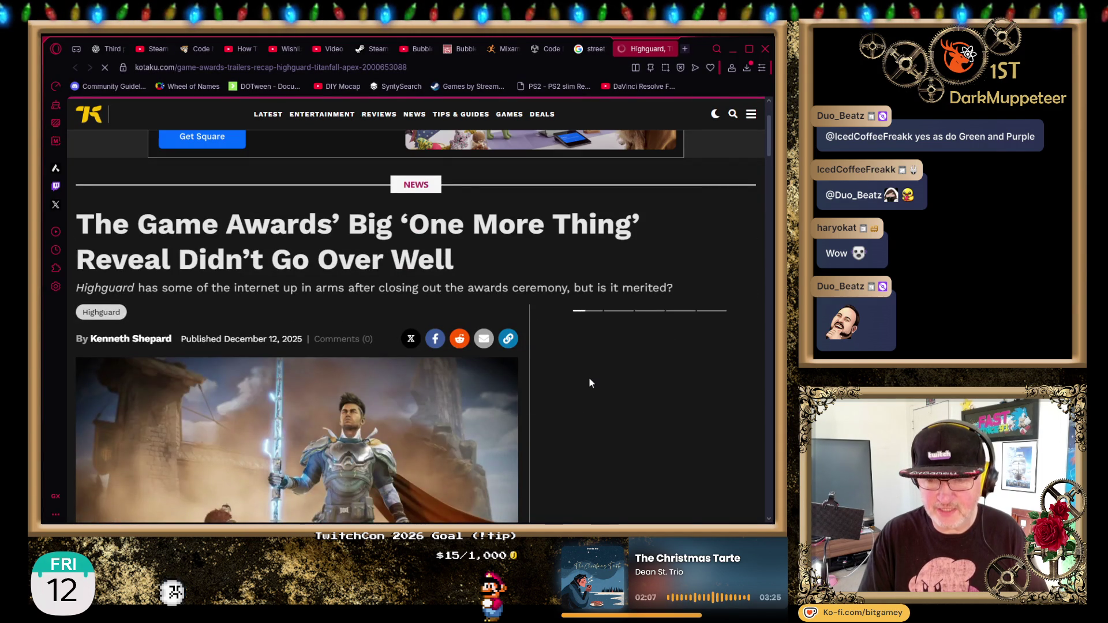
scroll(588, 384, "down", 3)
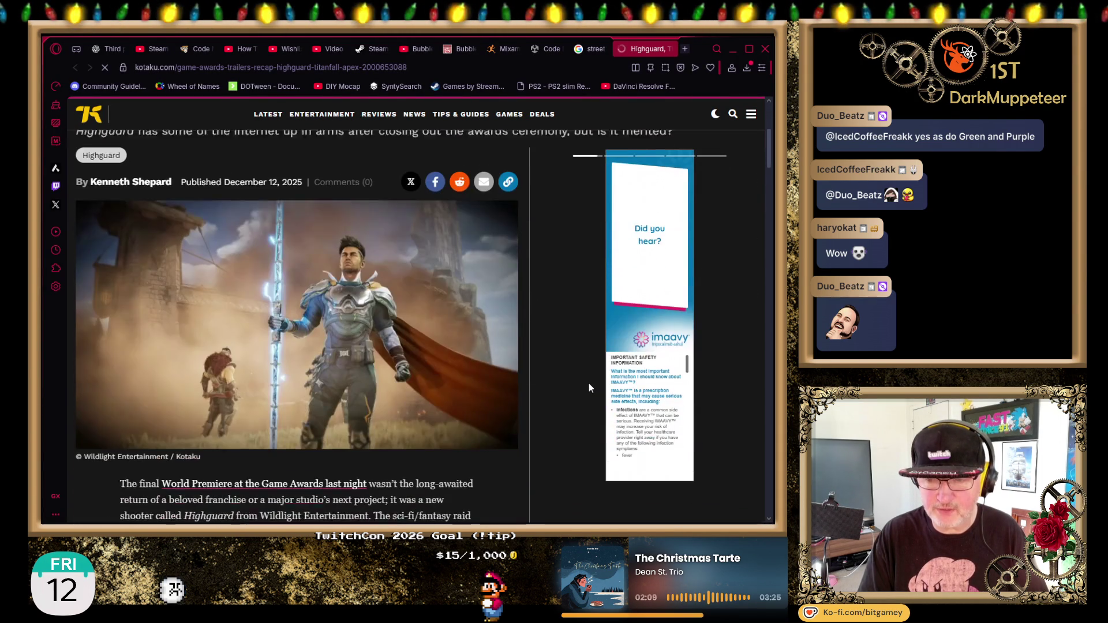
scroll(589, 384, "down", 3)
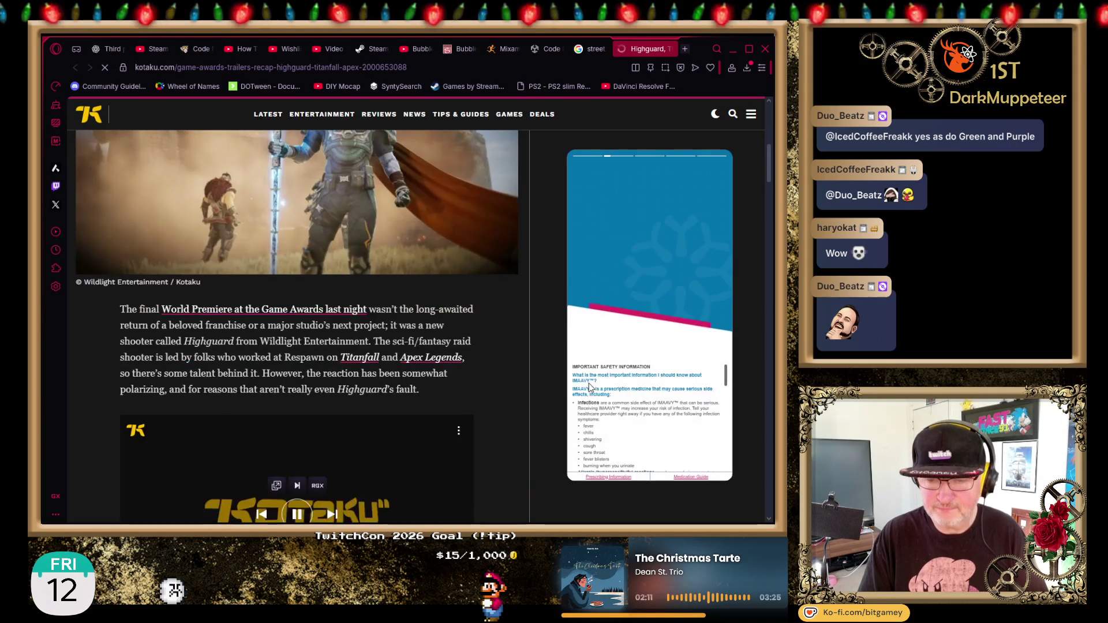
scroll(580, 394, "down", 3)
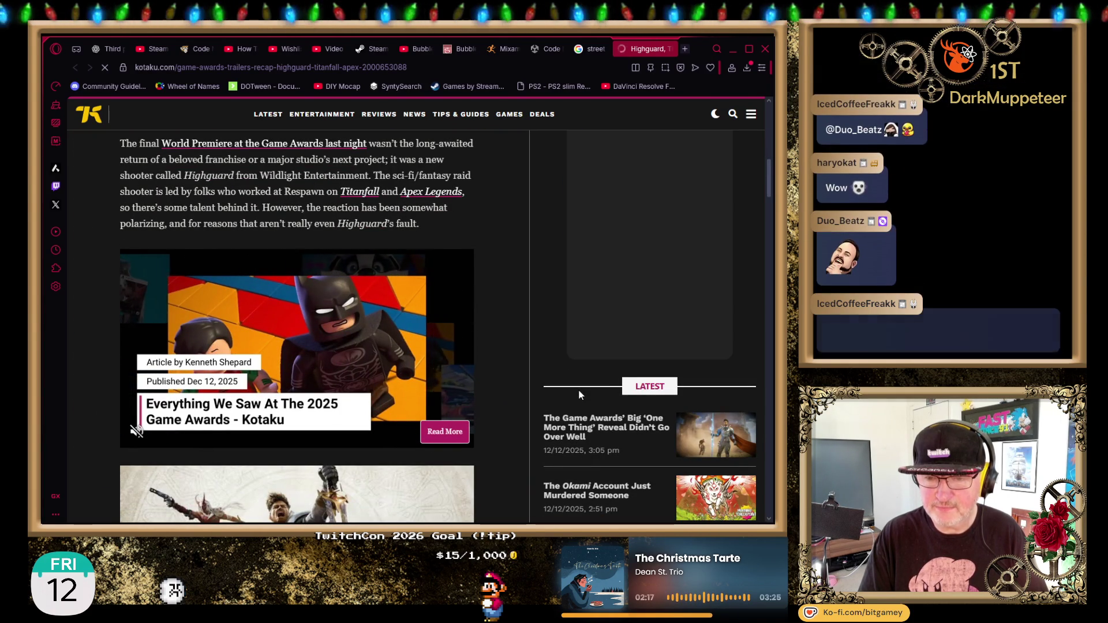
scroll(579, 389, "down", 8)
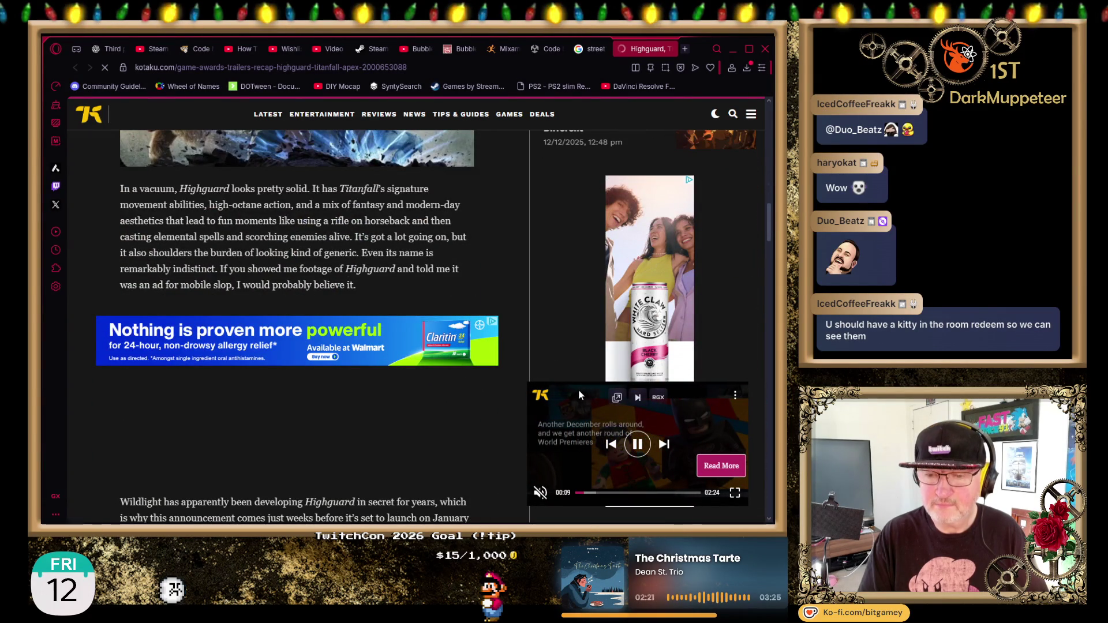
scroll(578, 389, "down", 1)
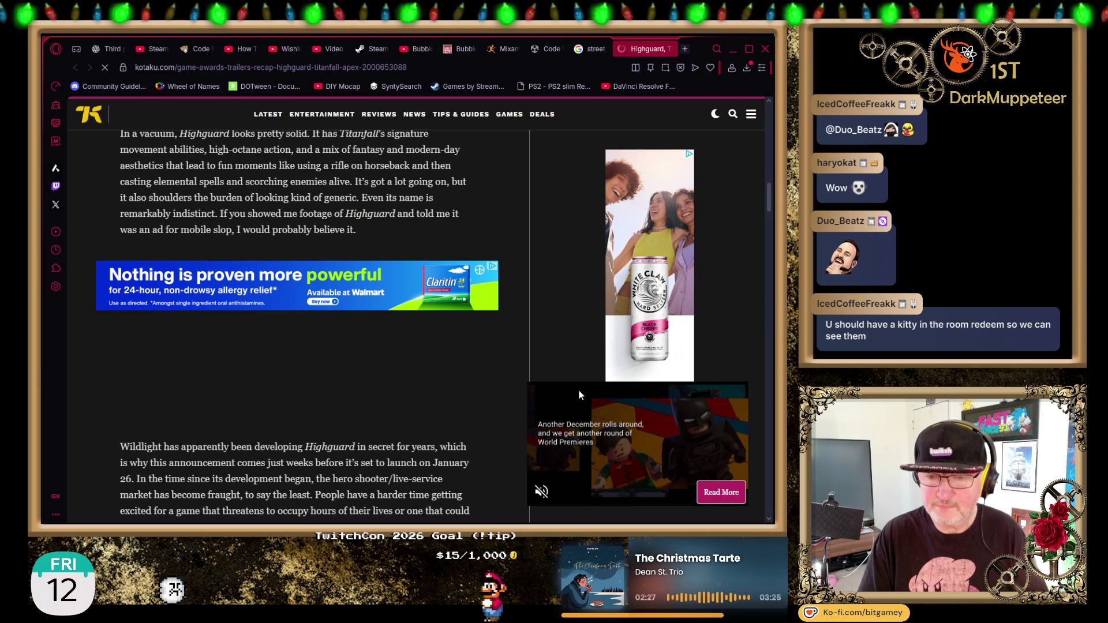
scroll(578, 389, "down", 5)
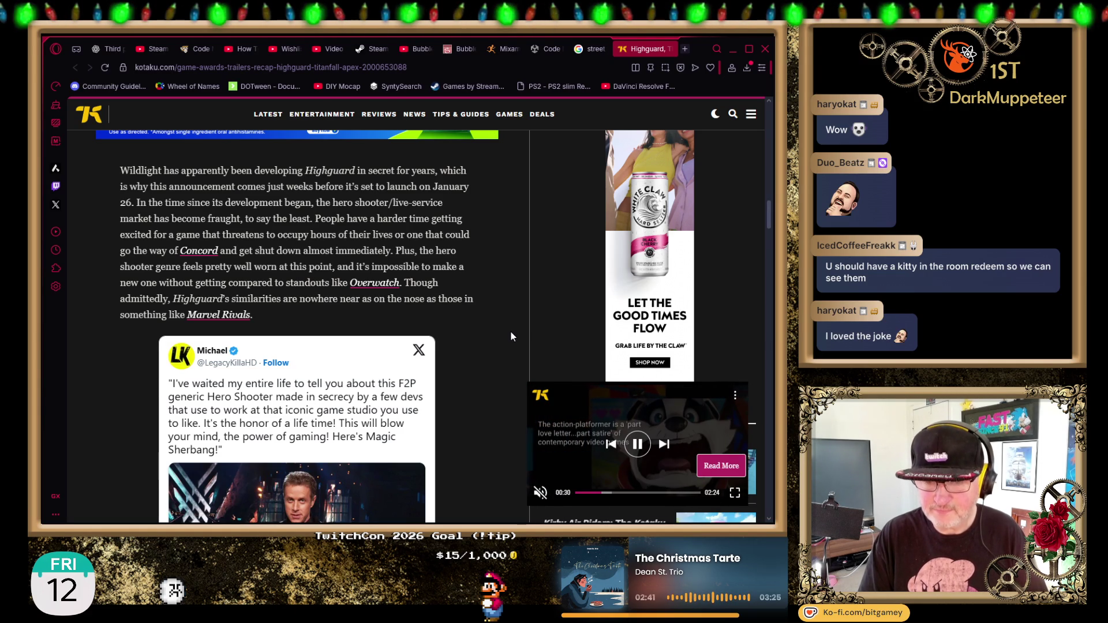
scroll(511, 336, "down", 5)
scroll(510, 336, "down", 4)
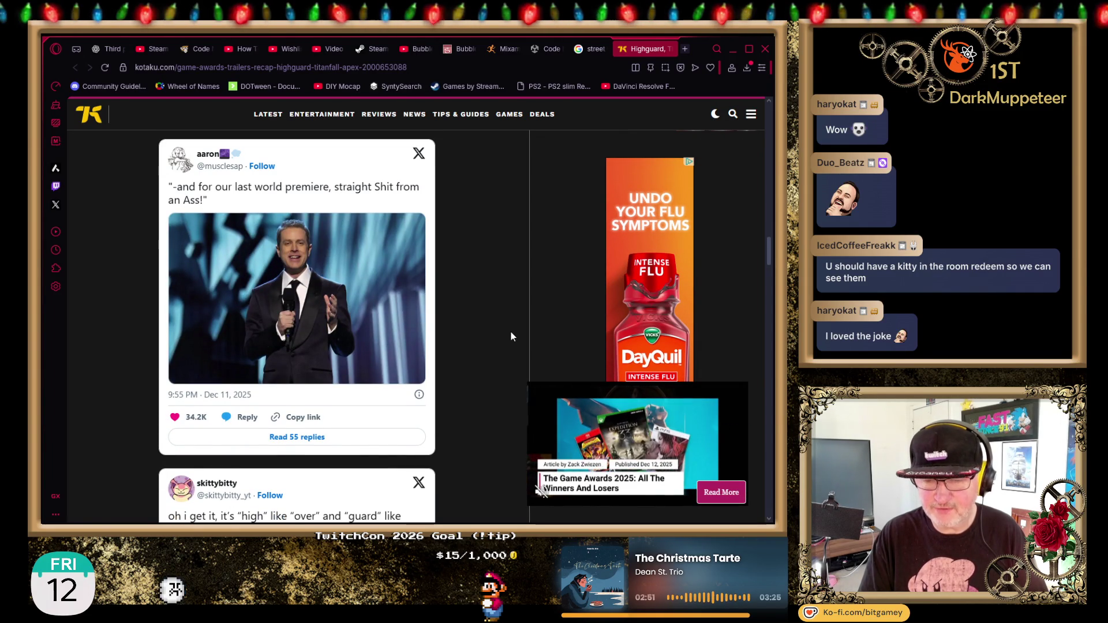
scroll(510, 332, "up", 5)
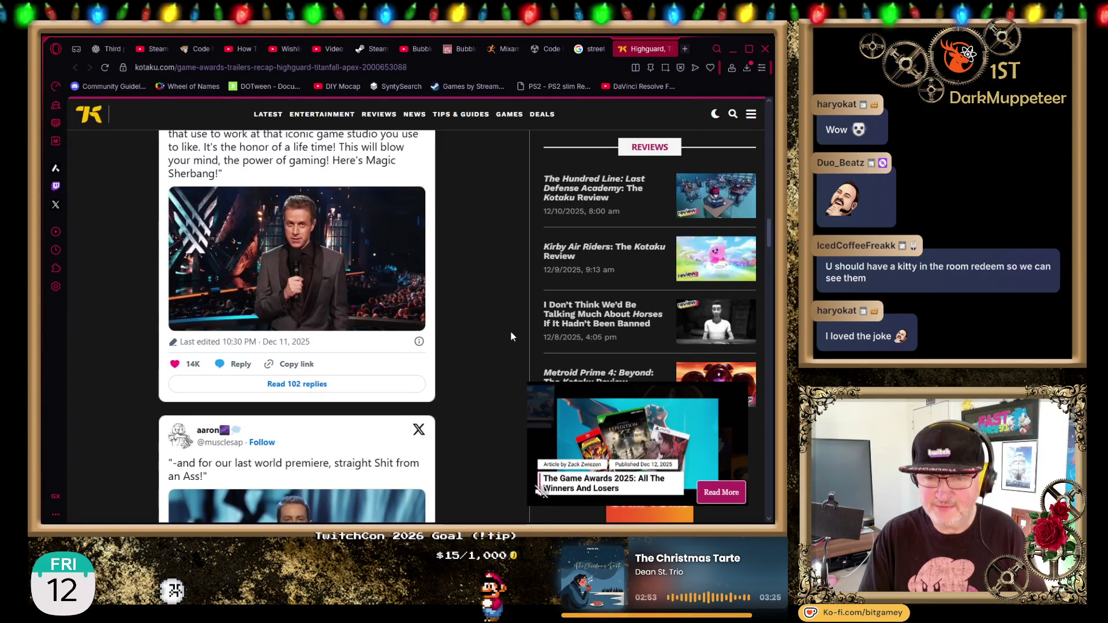
scroll(511, 334, "up", 1)
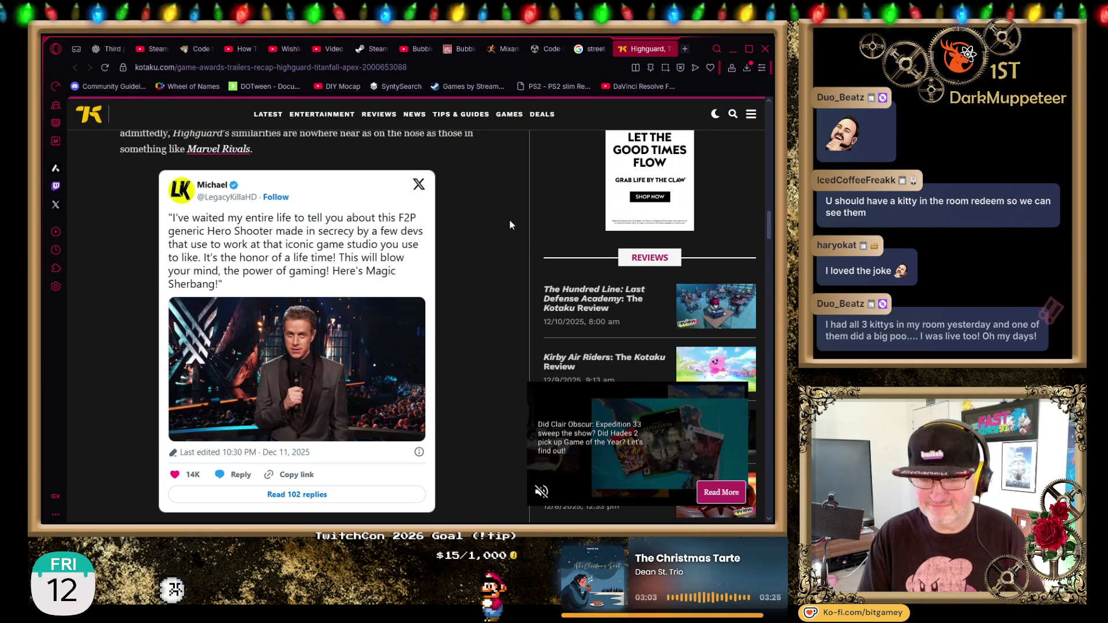
scroll(510, 221, "down", 5)
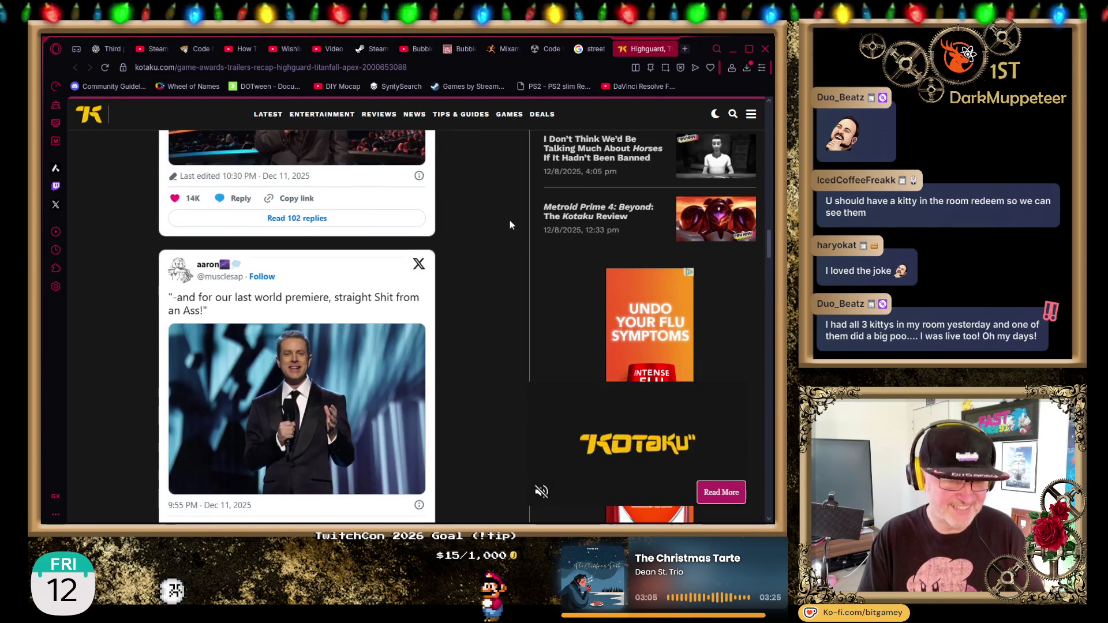
scroll(500, 261, "down", 4)
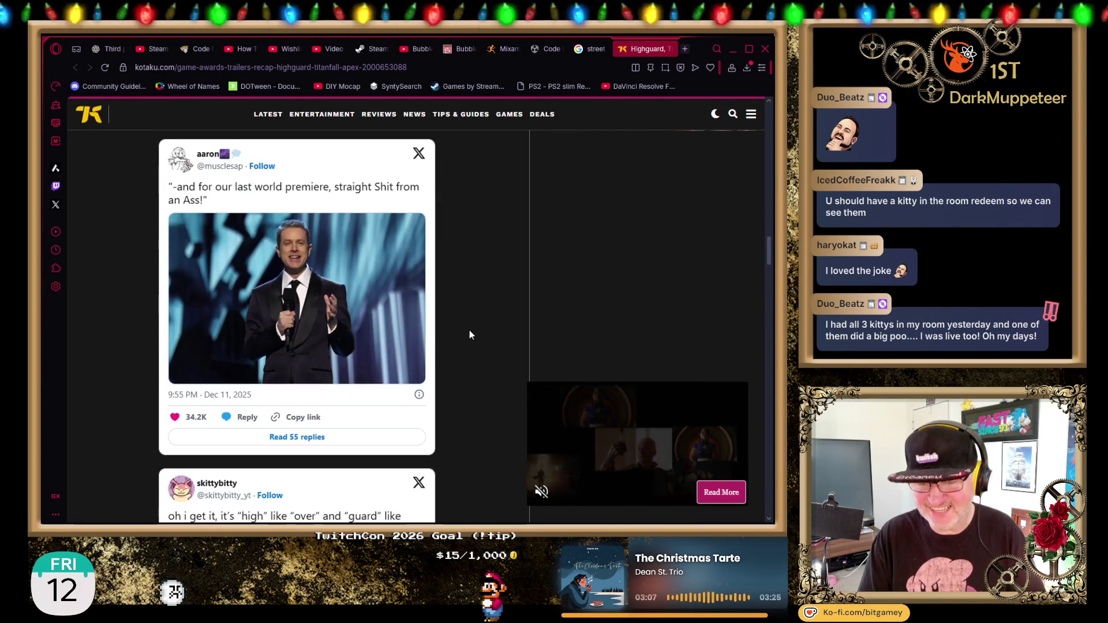
scroll(469, 331, "down", 4)
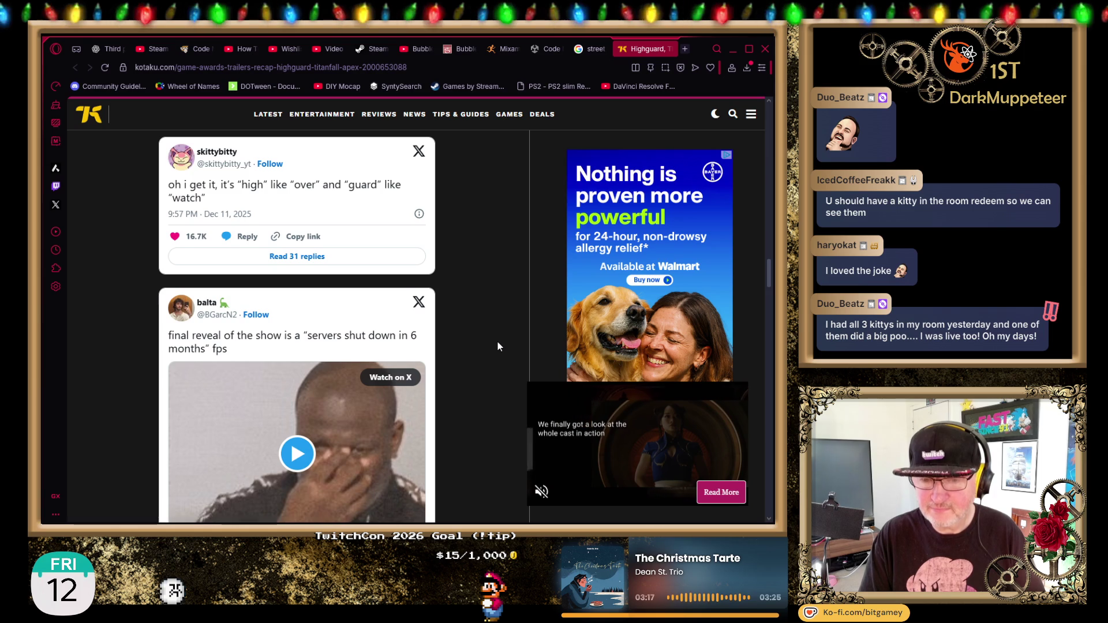
scroll(498, 344, "down", 3)
scroll(498, 343, "down", 5)
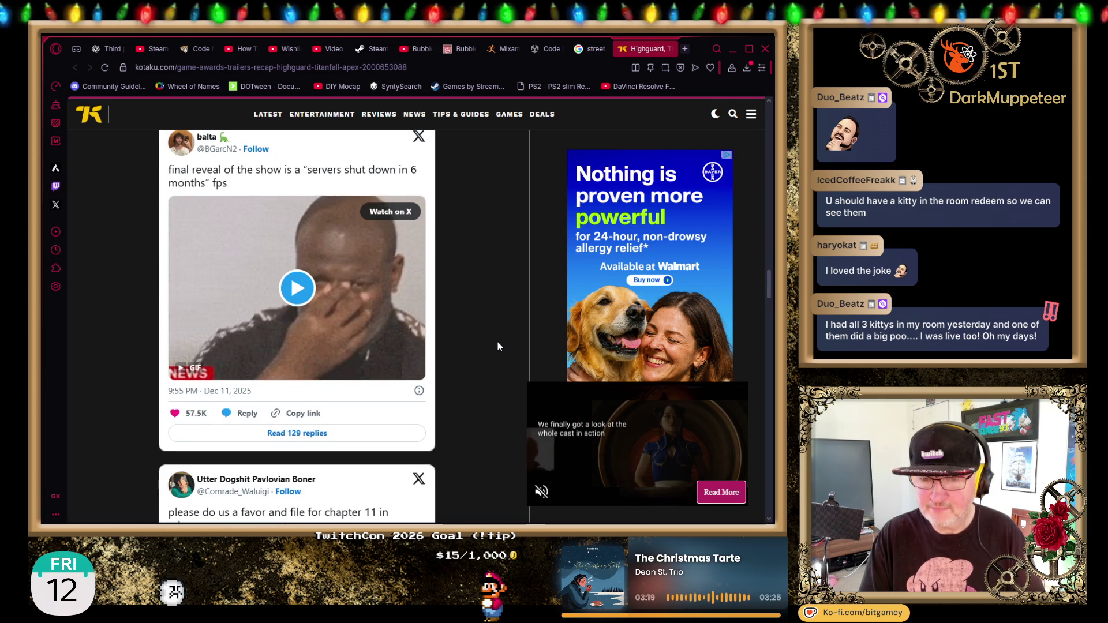
scroll(498, 343, "down", 6)
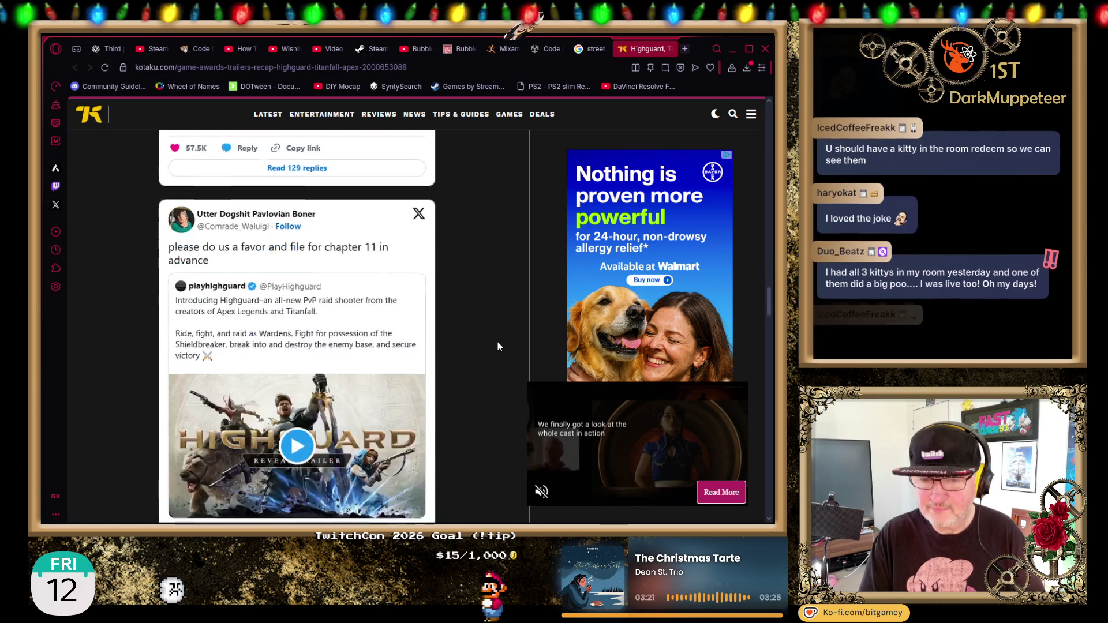
scroll(498, 344, "down", 5)
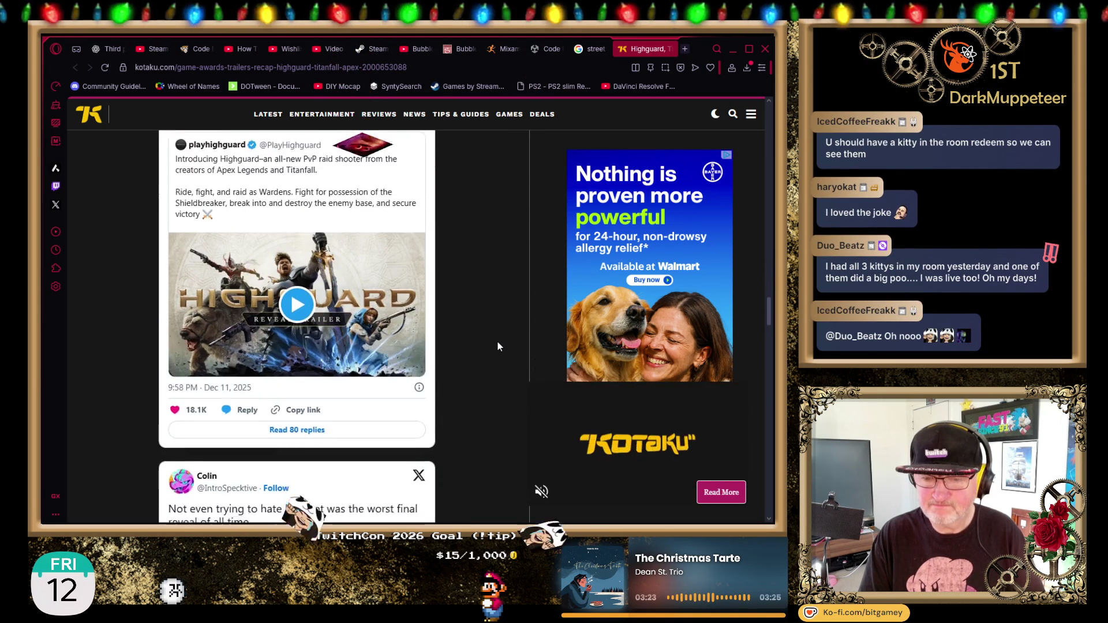
scroll(498, 342, "down", 6)
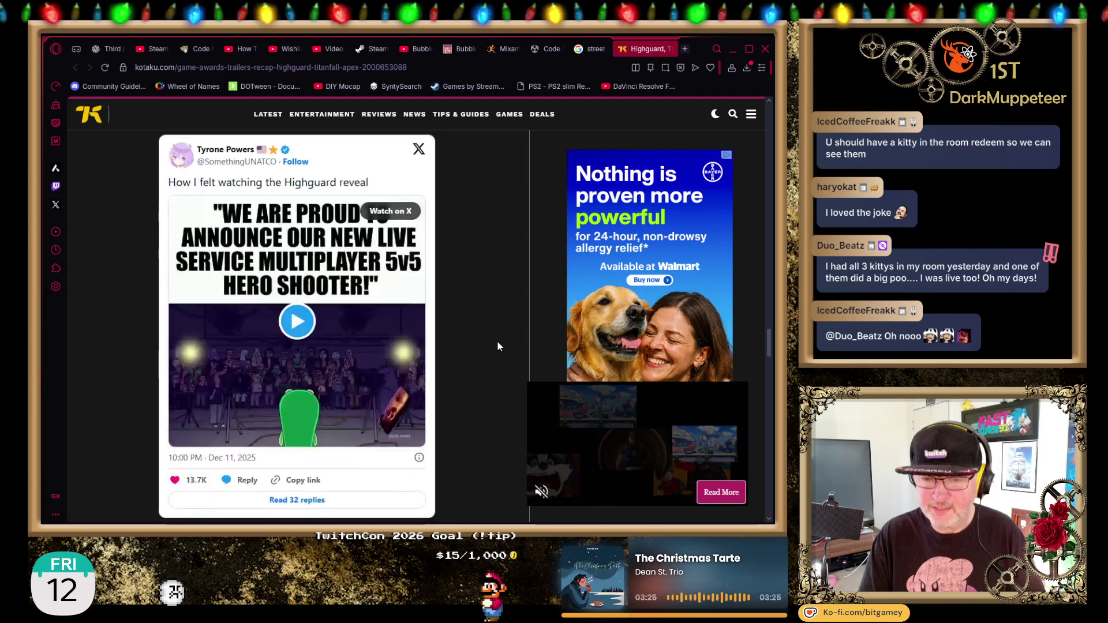
scroll(498, 342, "down", 5)
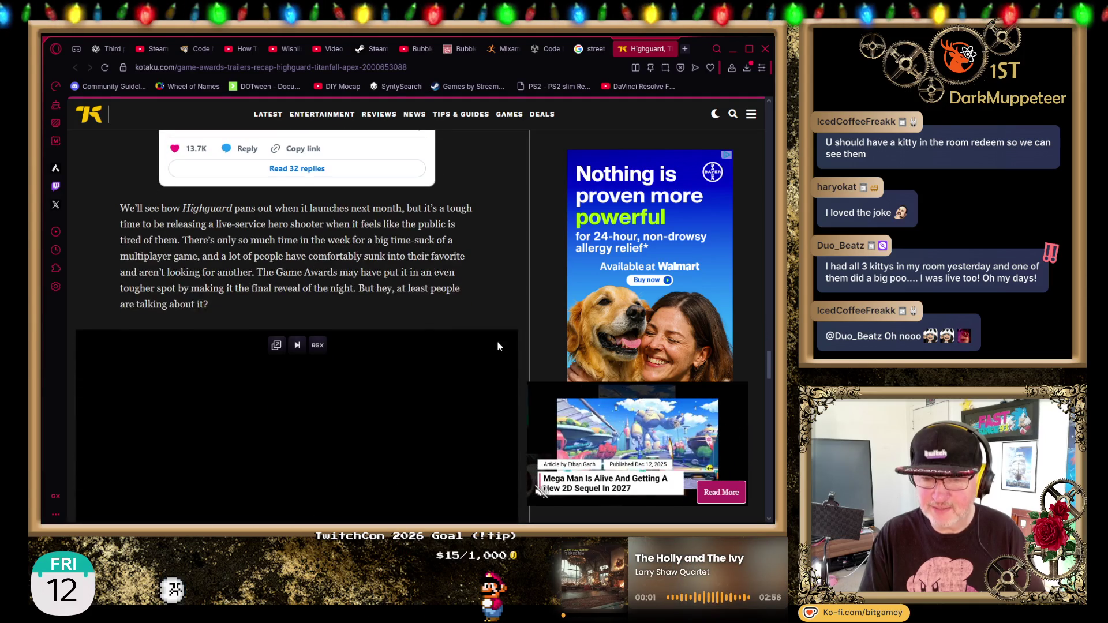
scroll(464, 248, "down", 1)
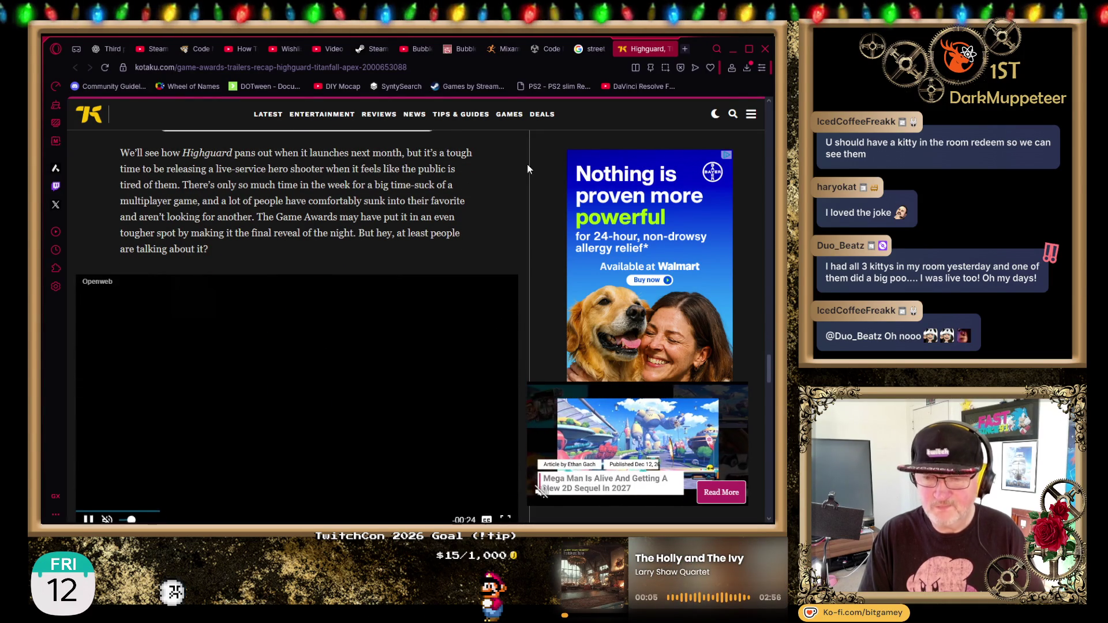
left_click(669, 49)
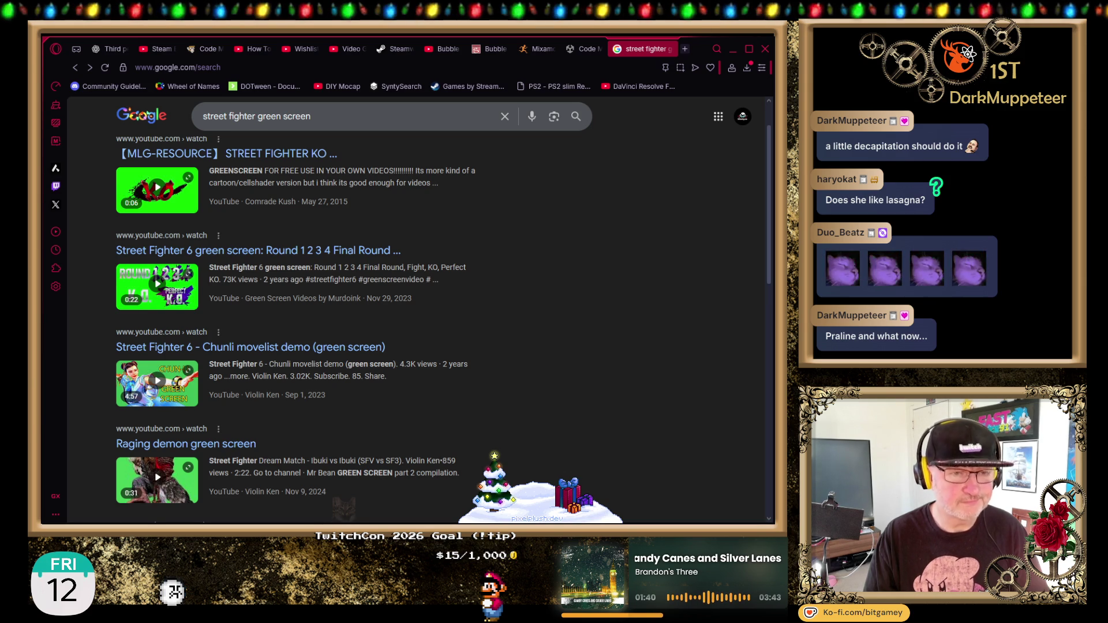
mouse_move(157, 287)
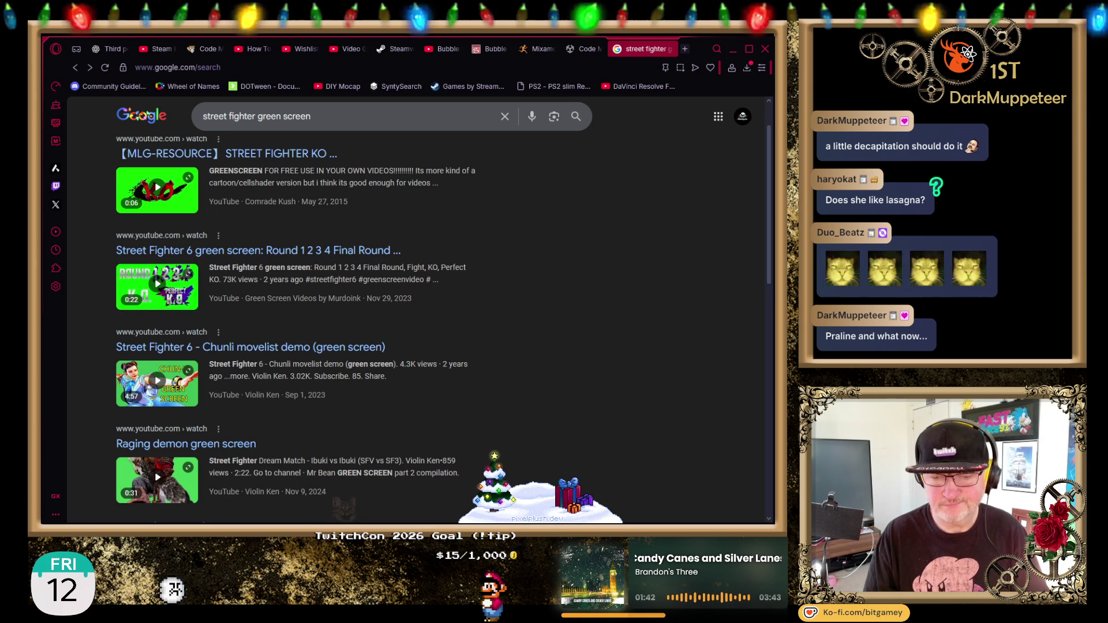
scroll(561, 302, "up", 2)
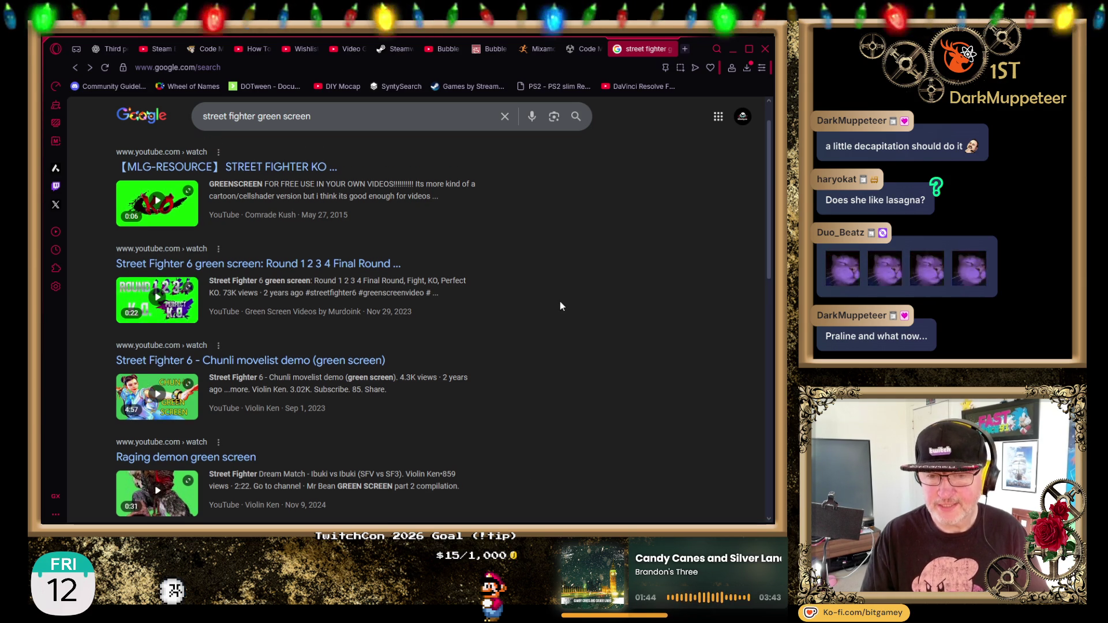
scroll(560, 302, "down", 2)
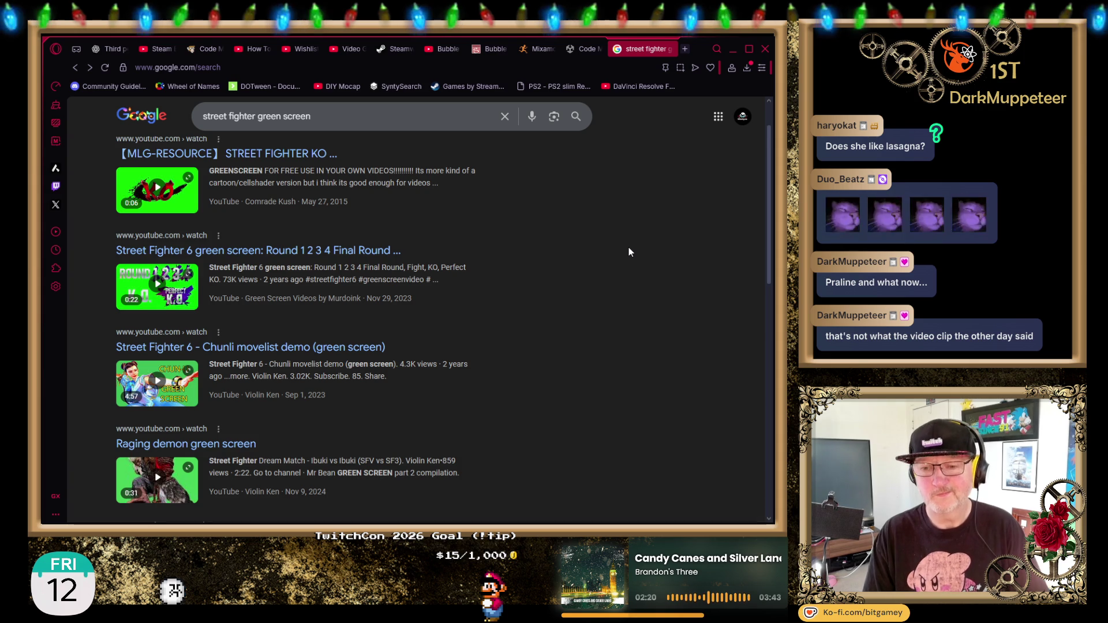
scroll(628, 248, "up", 1)
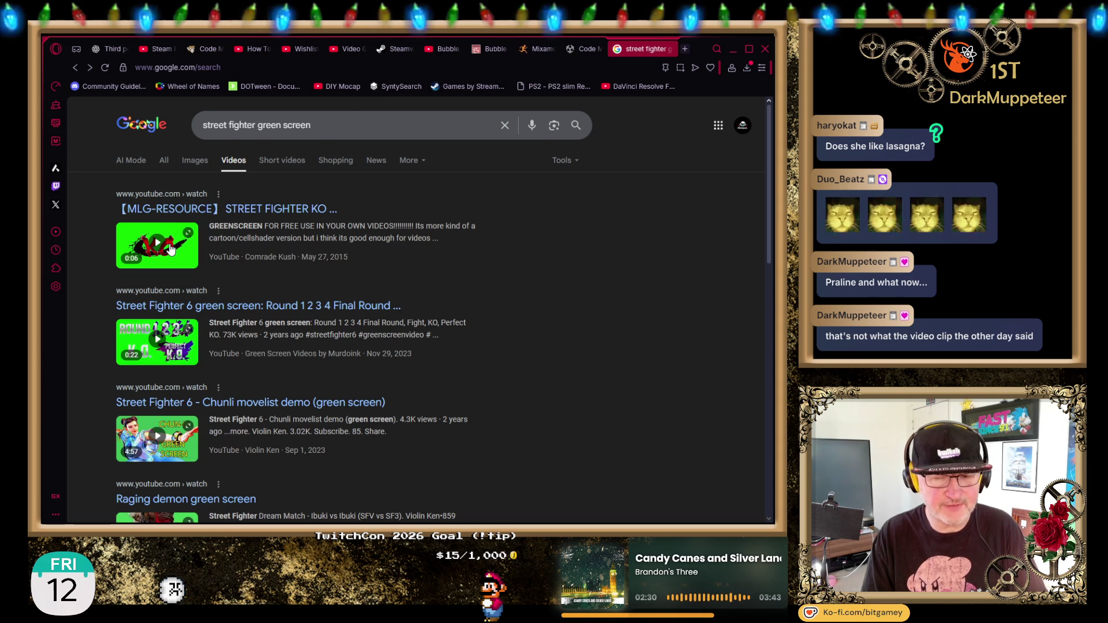
left_click(335, 111)
left_click_drag(315, 125, 191, 136)
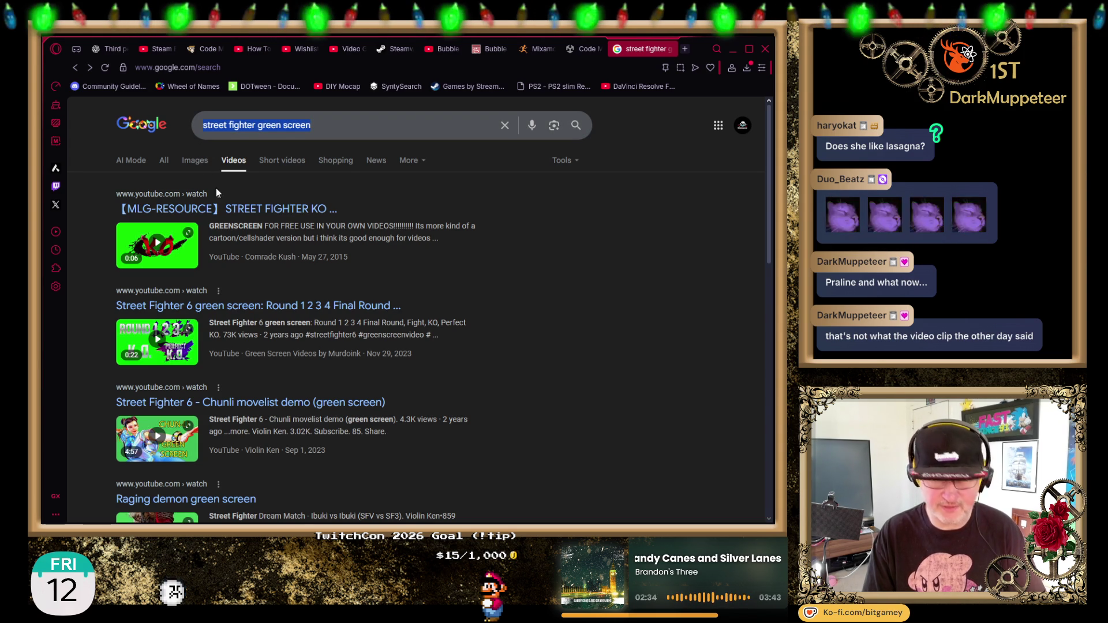
left_click(237, 214)
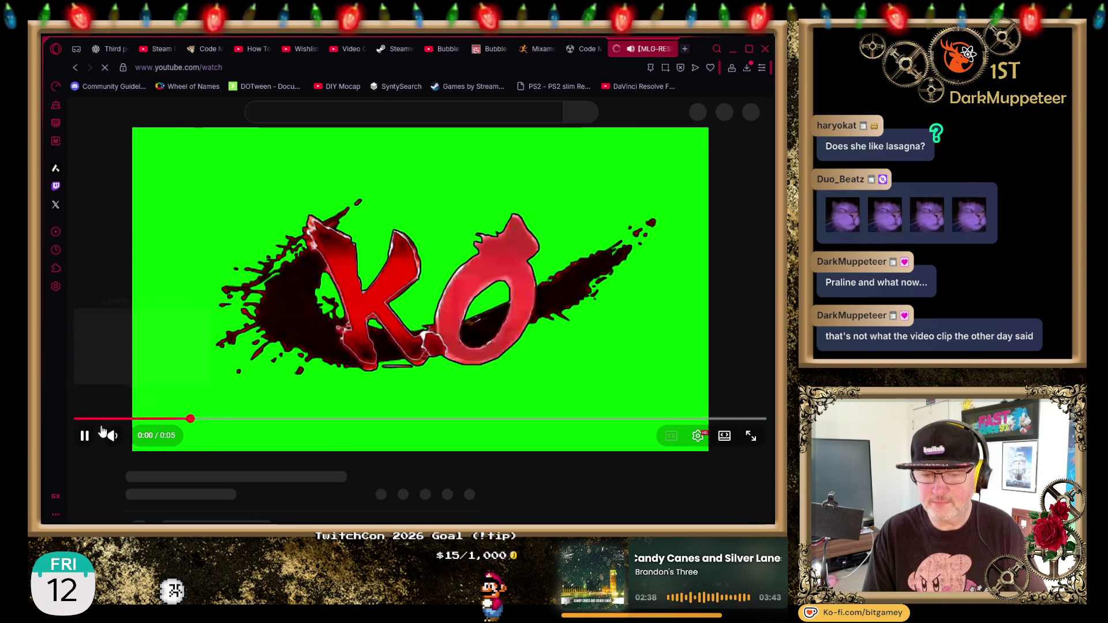
Pause the KO clip and return to YouTube's 'street fighter green screen' results.
left_click(85, 436)
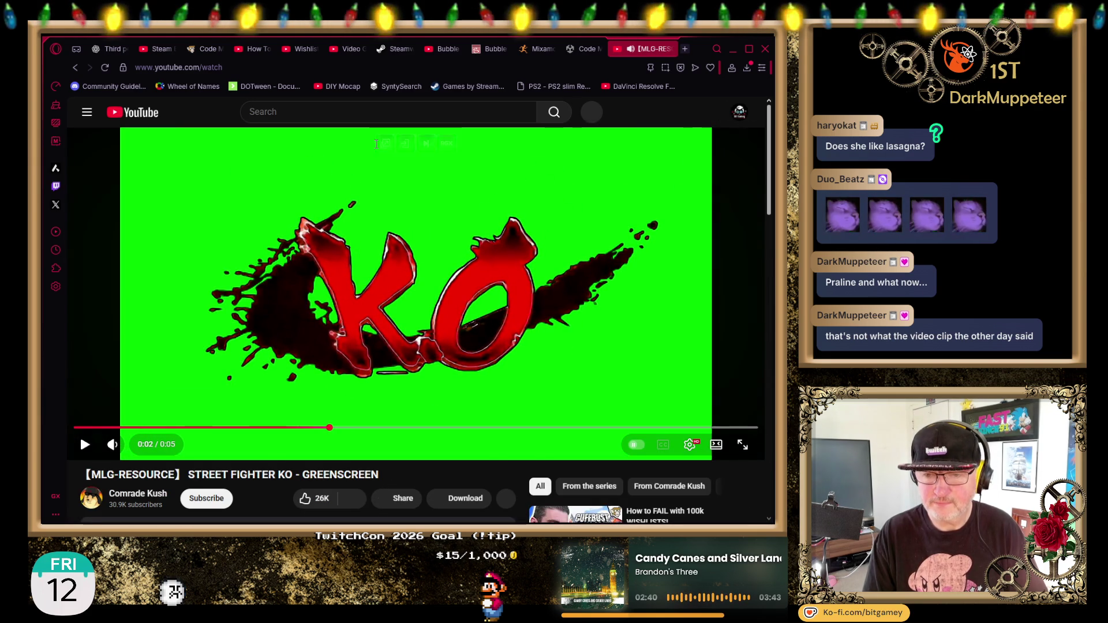
left_click(360, 111)
key("alt+Left")
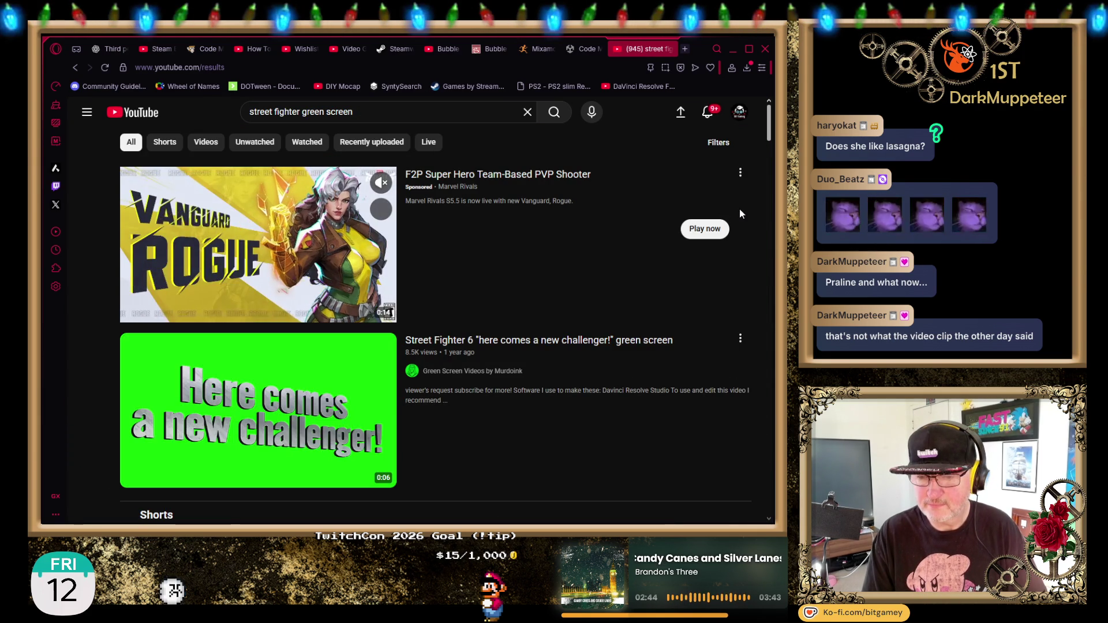
Browse the results past the Street Fighter 6 and 'Pantallas verdes' clips.
scroll(742, 204, "down", 4)
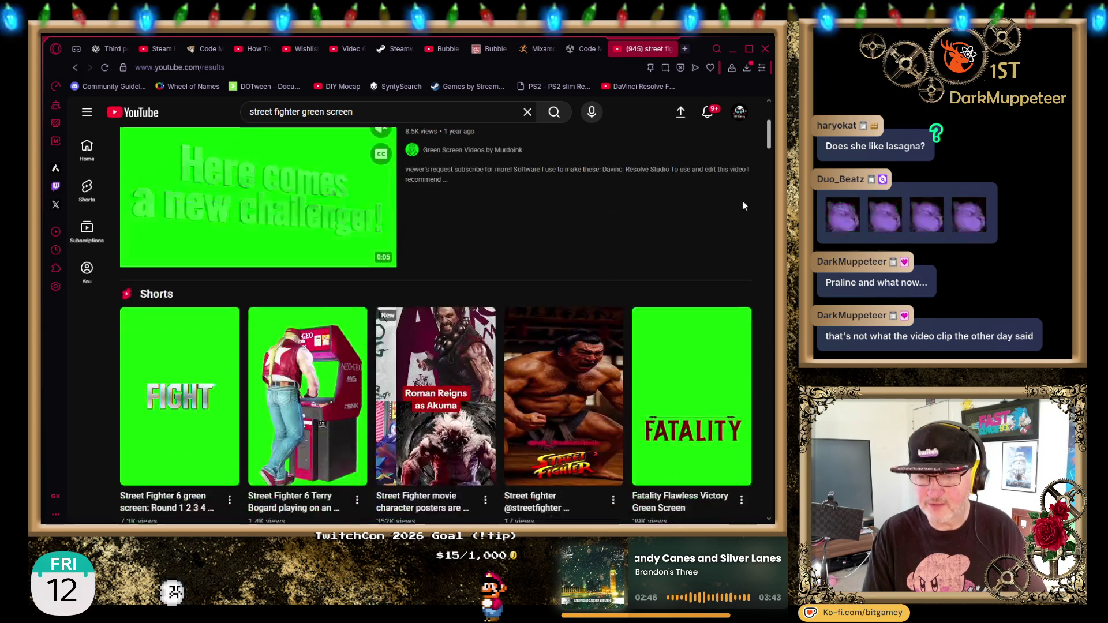
scroll(770, 242, "down", 2)
scroll(769, 250, "down", 2)
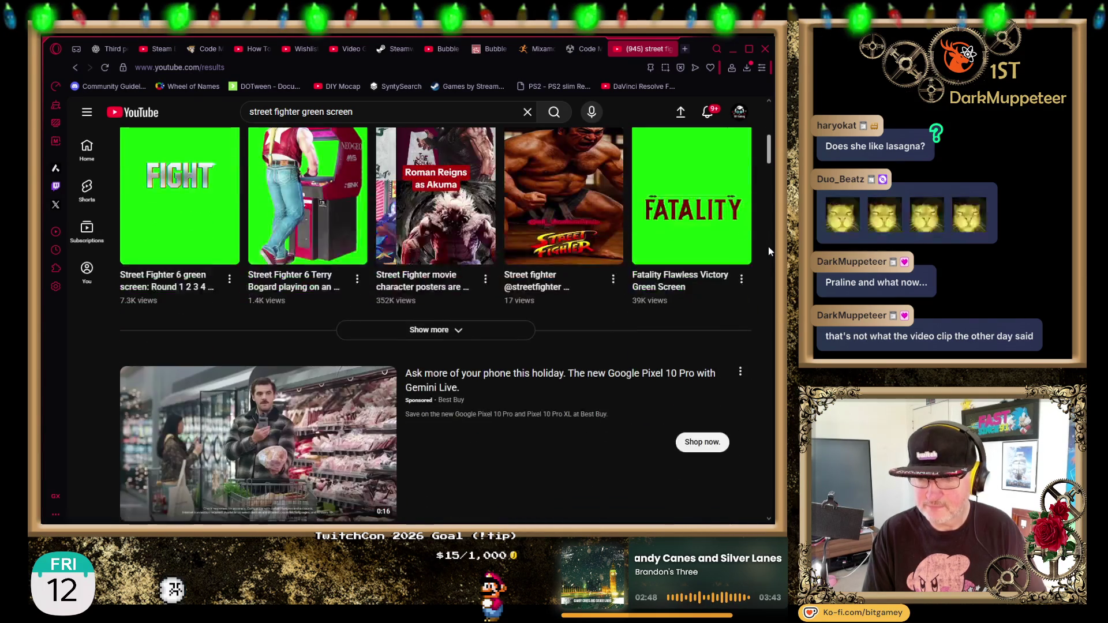
scroll(768, 247, "down", 5)
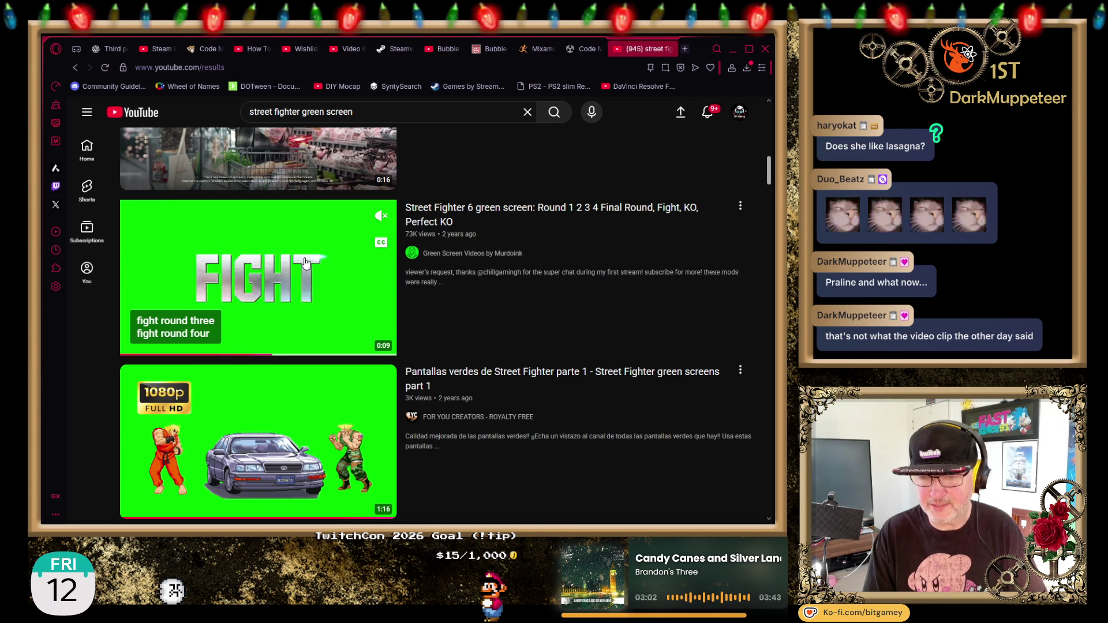
scroll(671, 251, "down", 3)
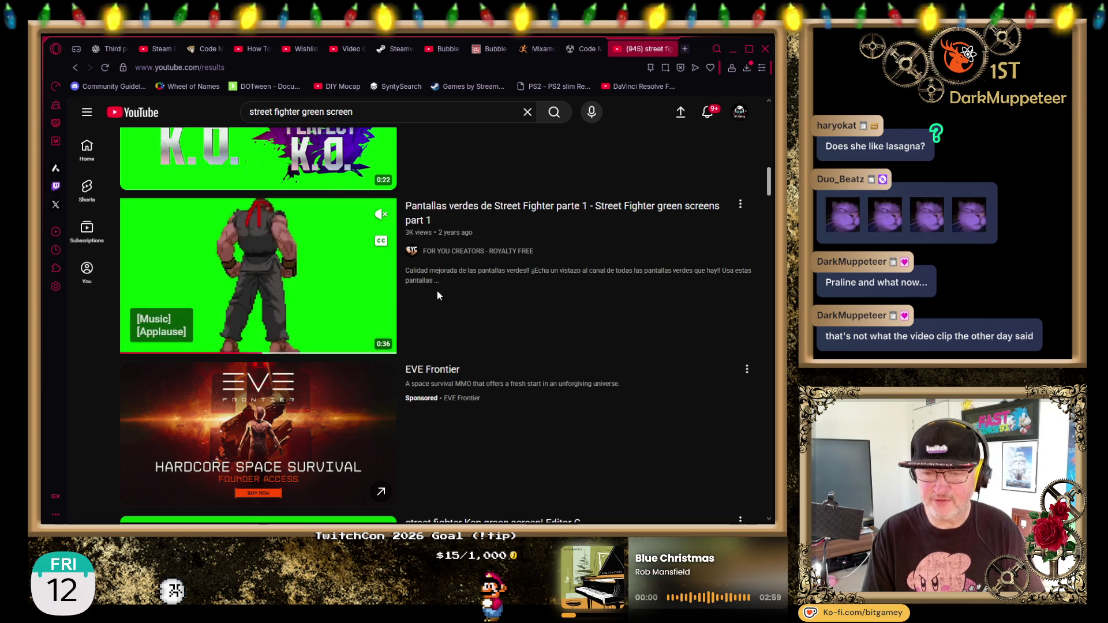
Scroll the results down to the Street Fighter 4 background, Chunli and Guile & Bison clips.
scroll(438, 291, "down", 4)
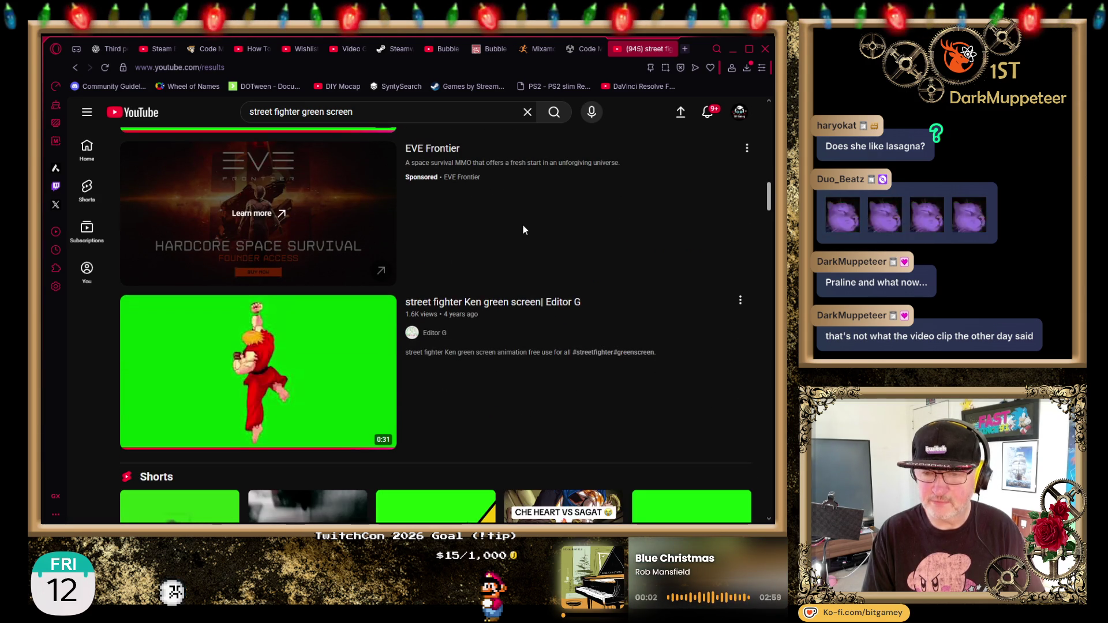
scroll(523, 230, "down", 2)
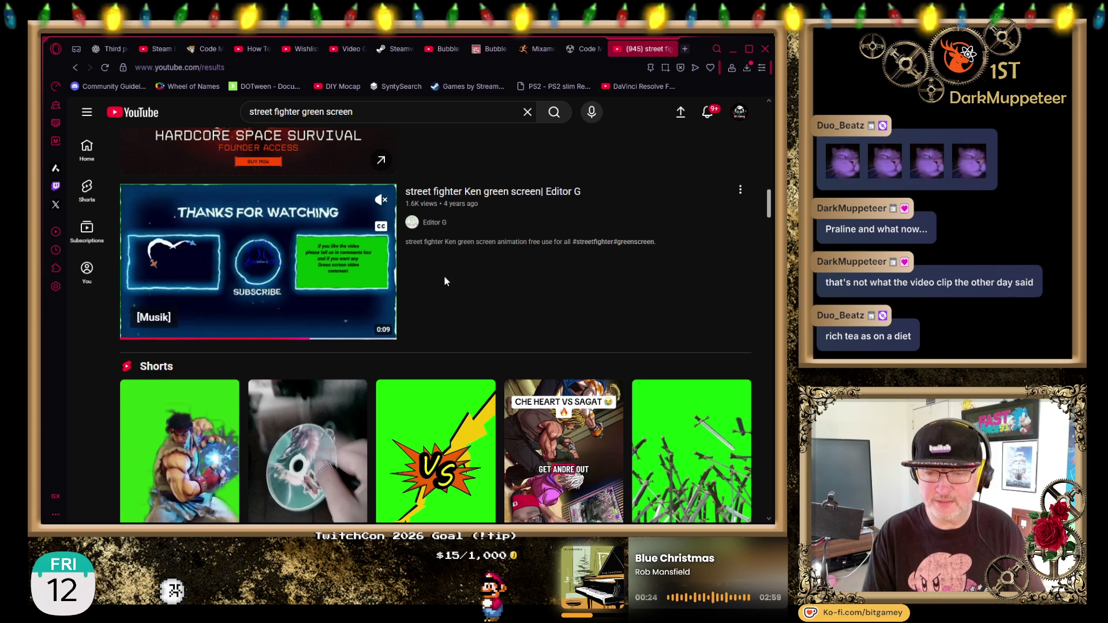
scroll(755, 321, "down", 2)
scroll(503, 243, "down", 2)
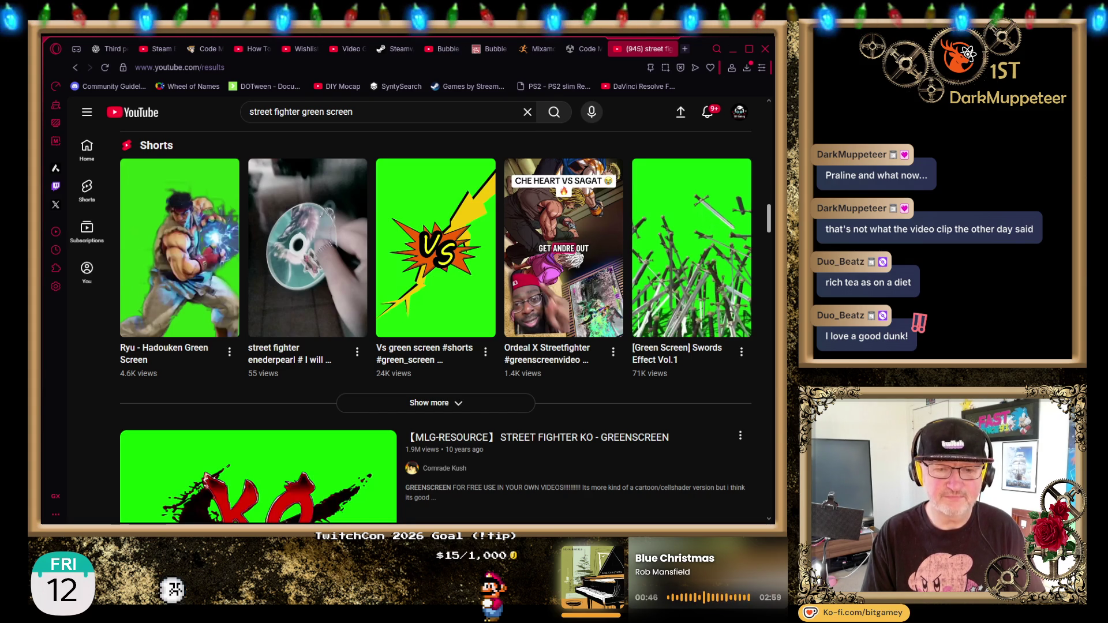
scroll(763, 279, "down", 4)
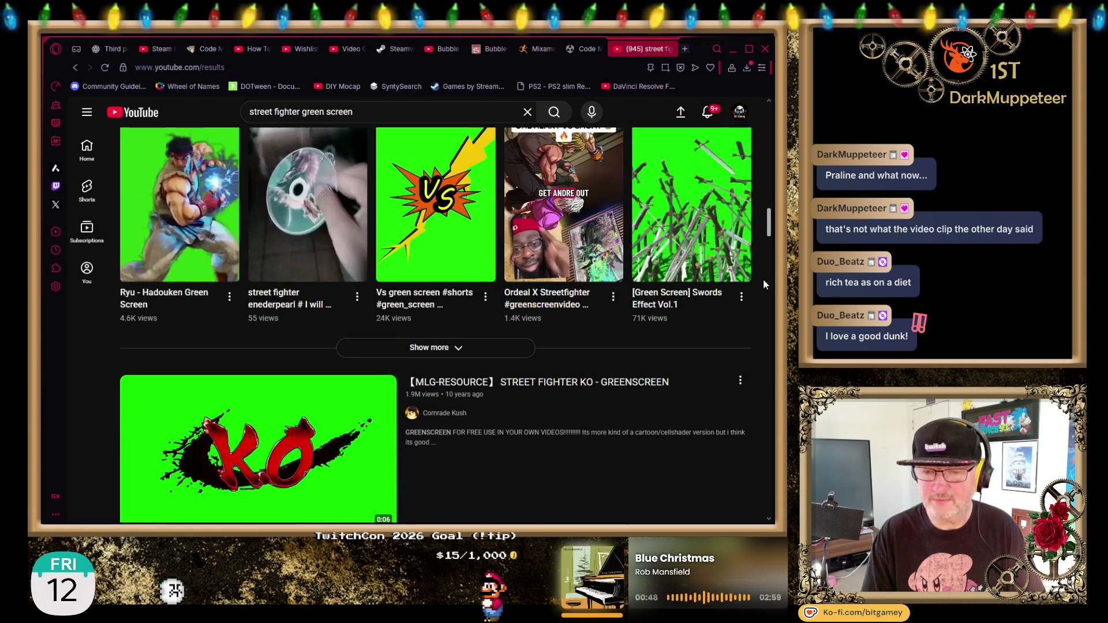
scroll(763, 284, "down", 3)
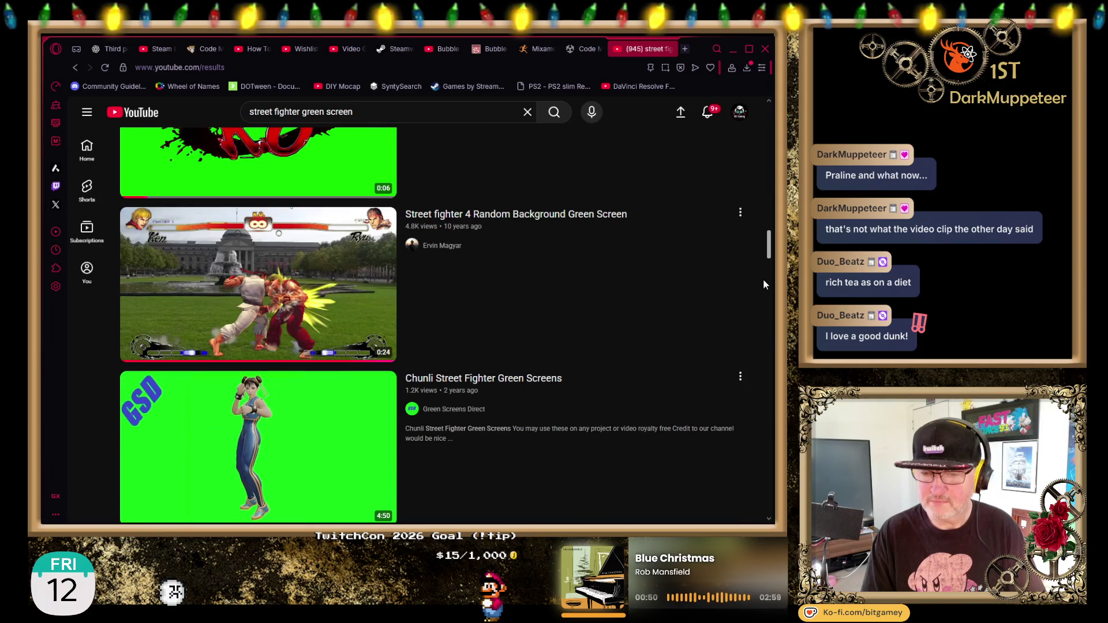
mouse_move(679, 324)
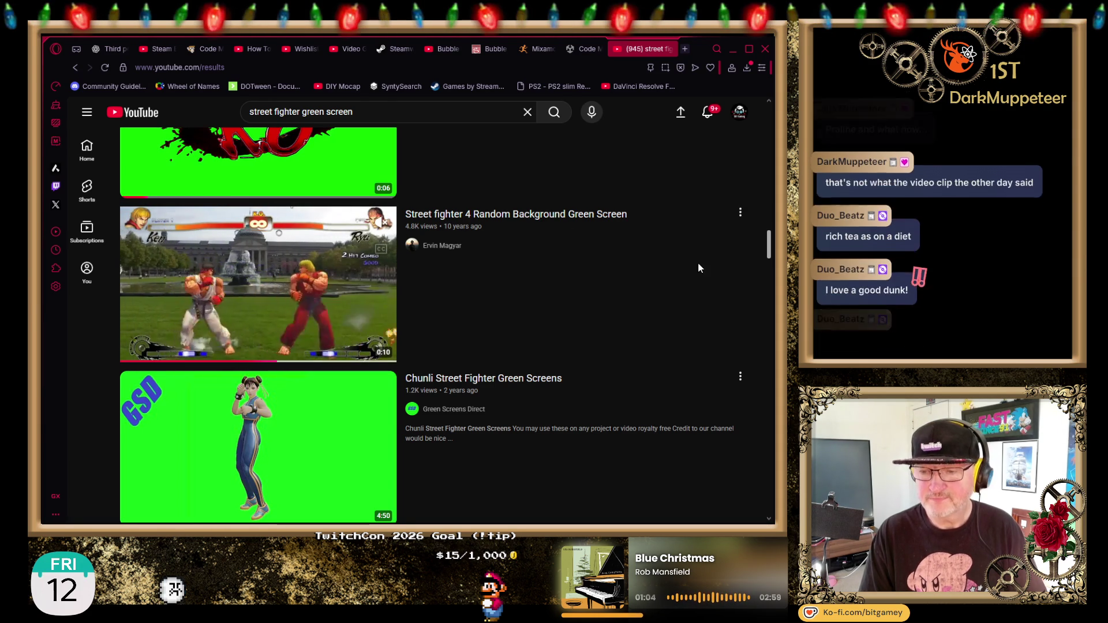
scroll(704, 280, "down", 4)
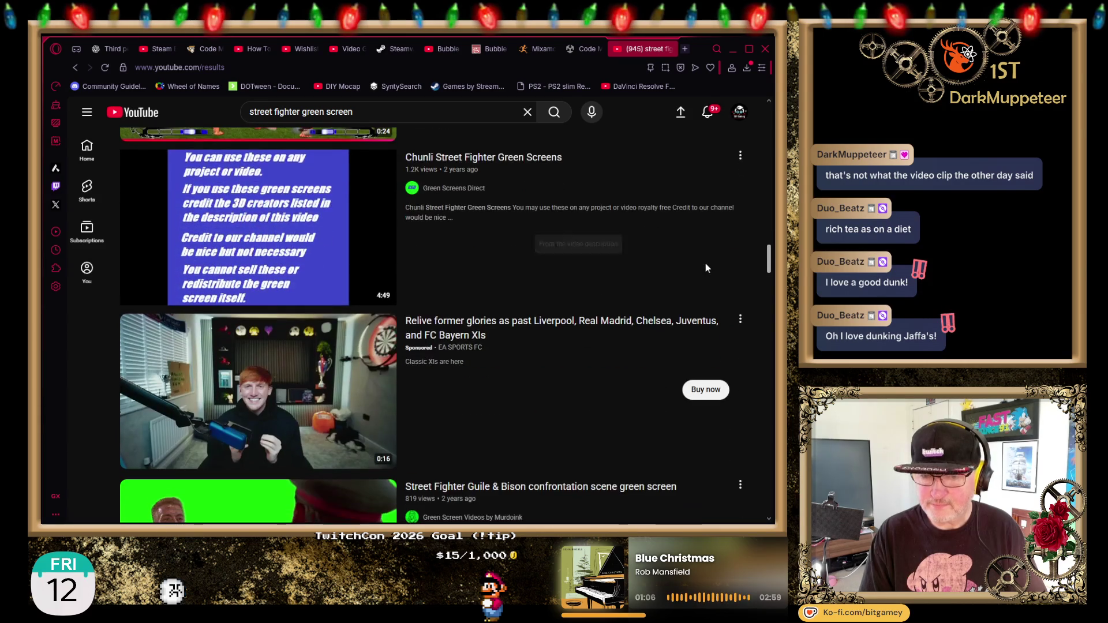
Preview green-screen clip thumbnails while moving further down the results.
mouse_move(489, 374)
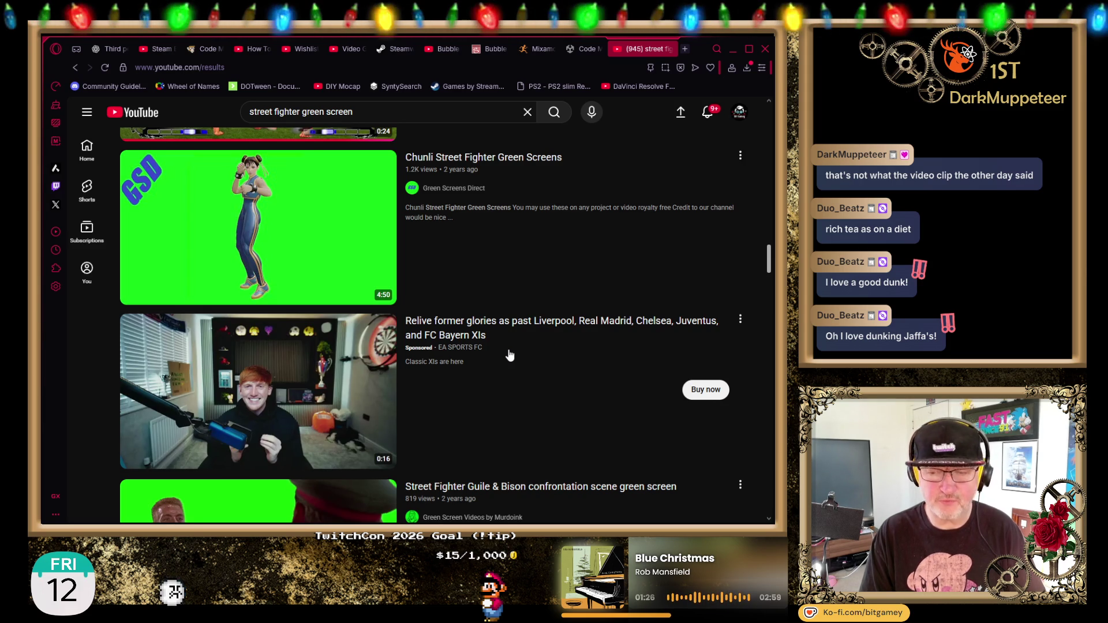
mouse_move(335, 234)
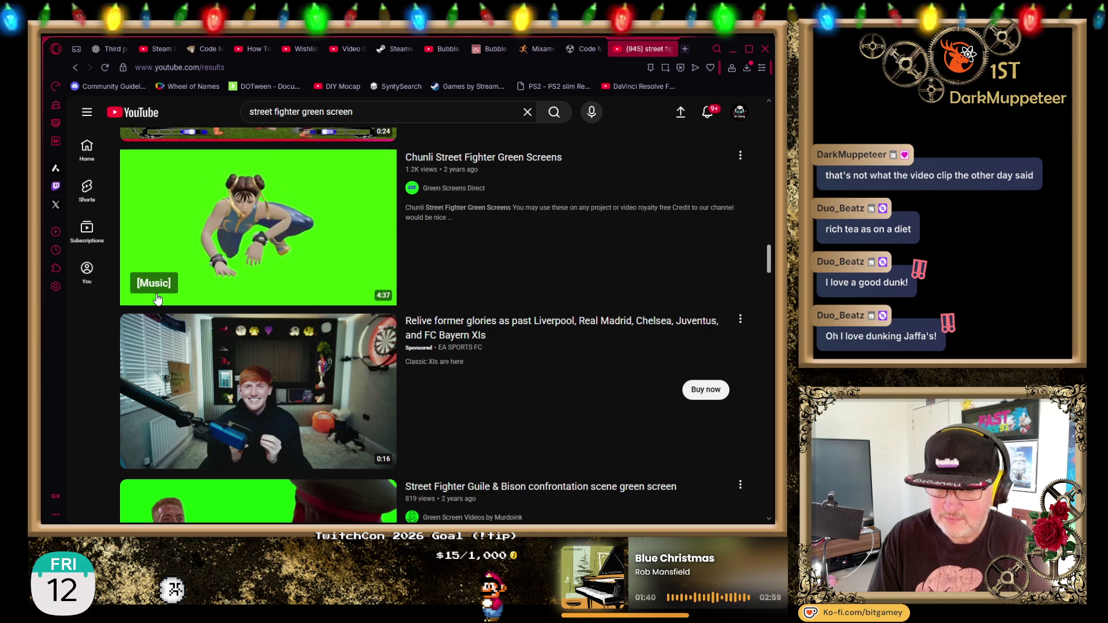
scroll(589, 260, "down", 2)
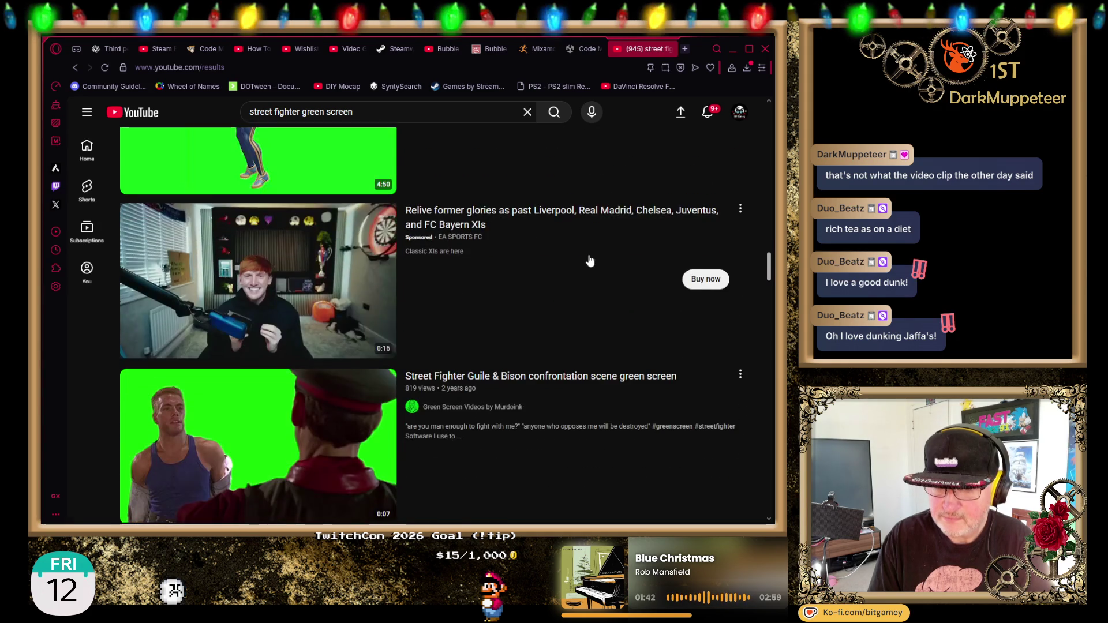
scroll(595, 261, "down", 4)
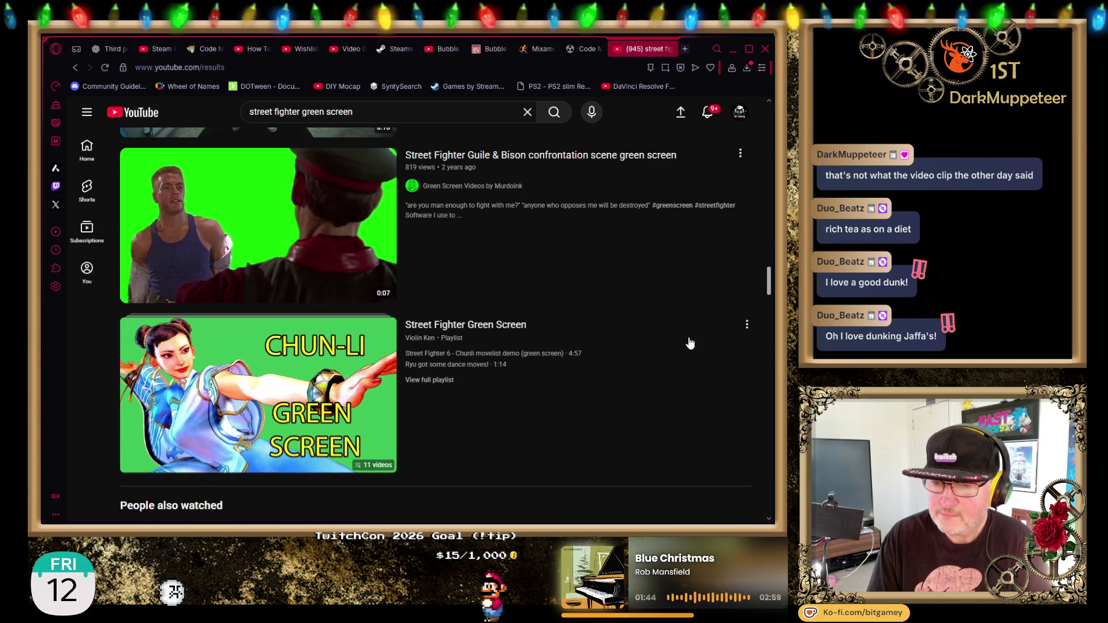
mouse_move(689, 343)
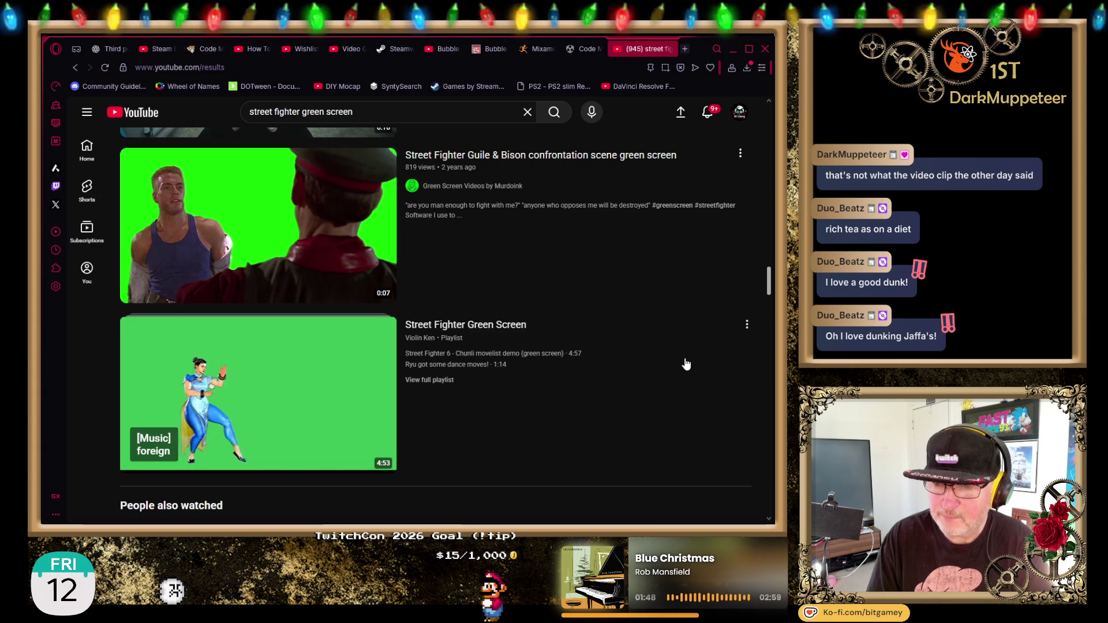
mouse_move(424, 240)
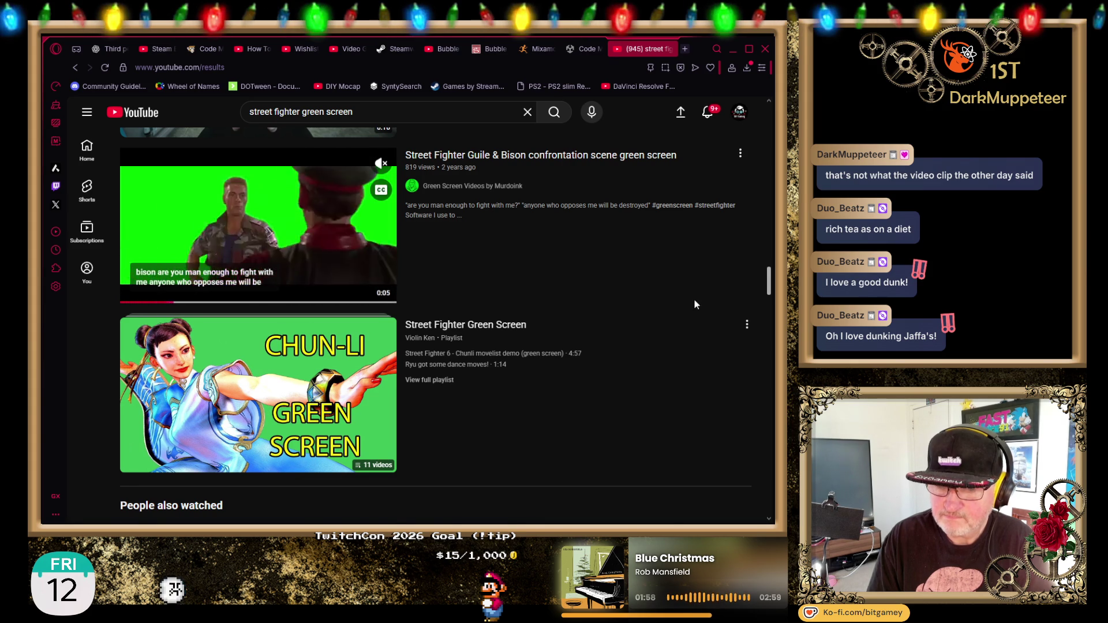
scroll(694, 299, "down", 3)
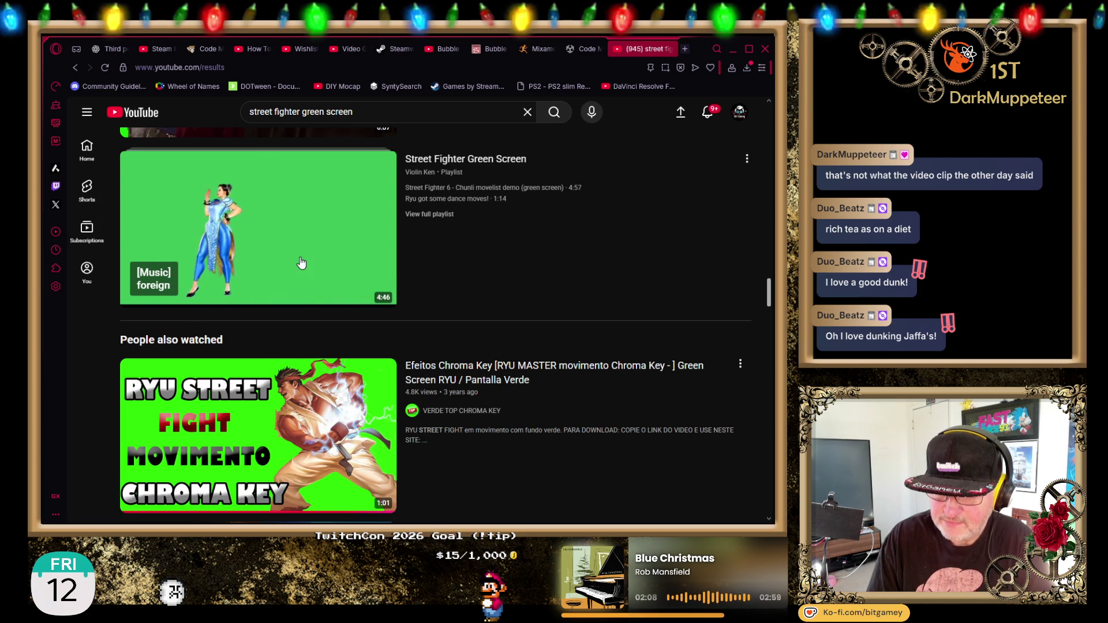
scroll(668, 248, "down", 4)
Skip ahead in the Ryu clip preview, then reload the street fighter results in a new tab.
mouse_move(667, 248)
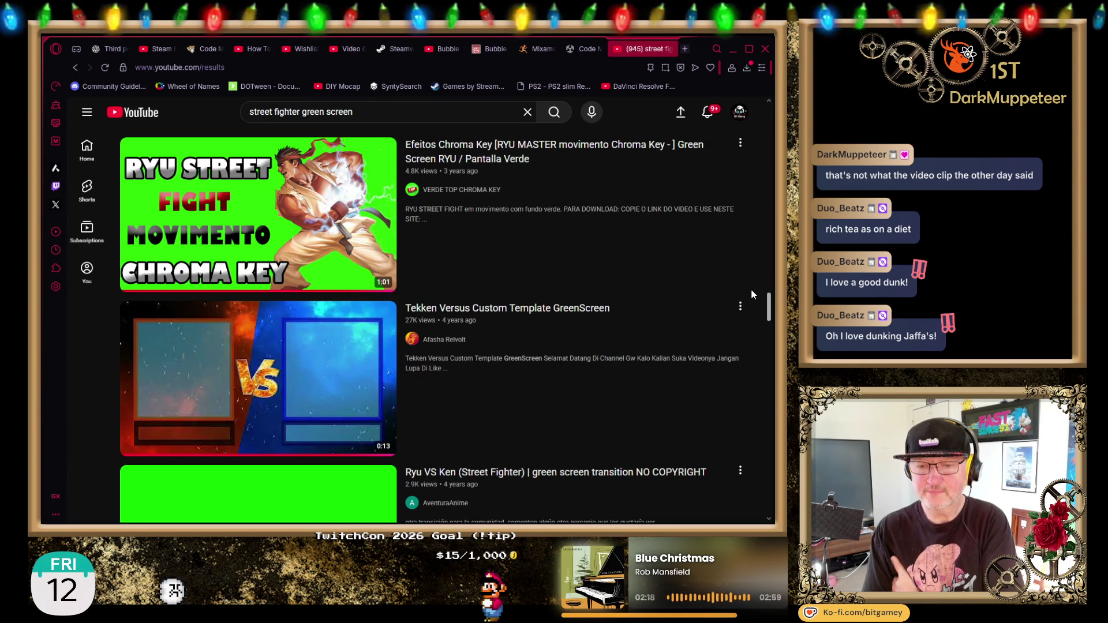
mouse_move(701, 263)
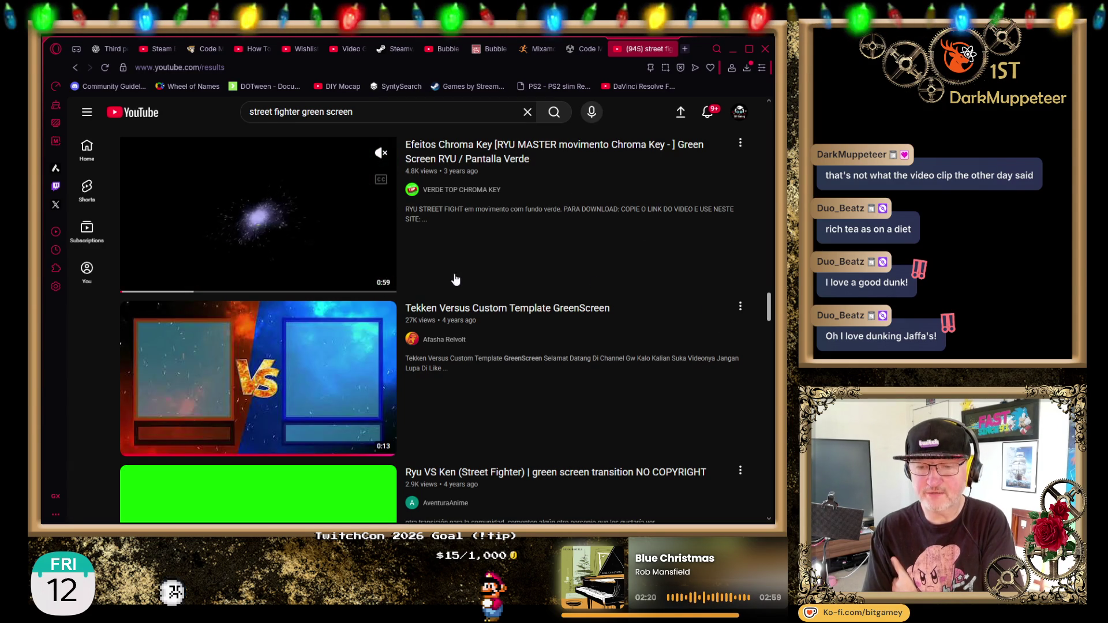
left_click(171, 292)
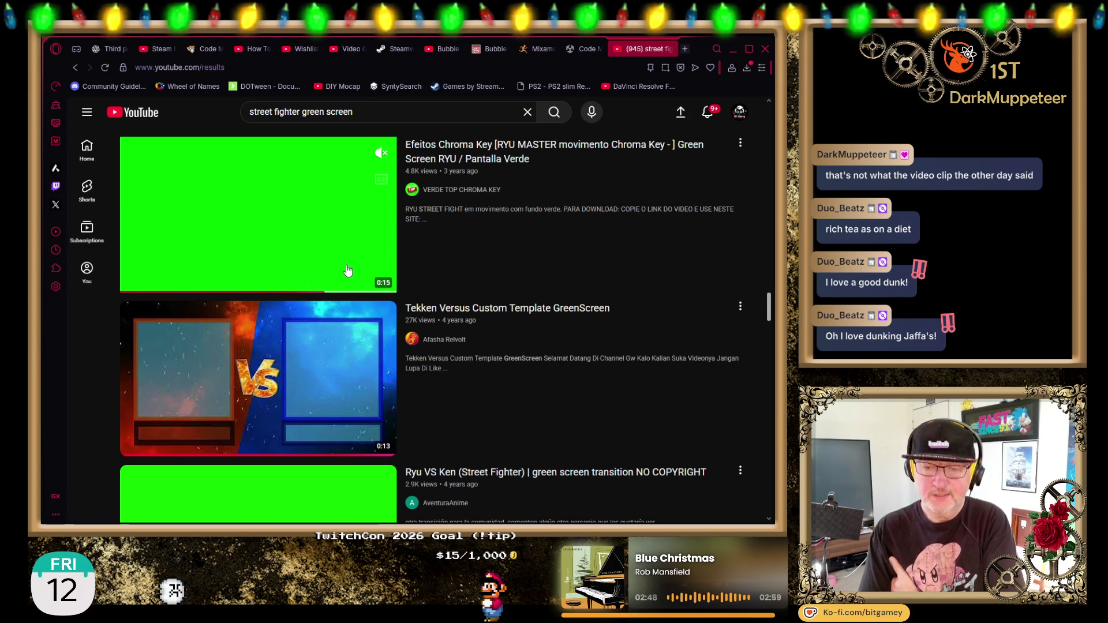
scroll(443, 246, "down", 3)
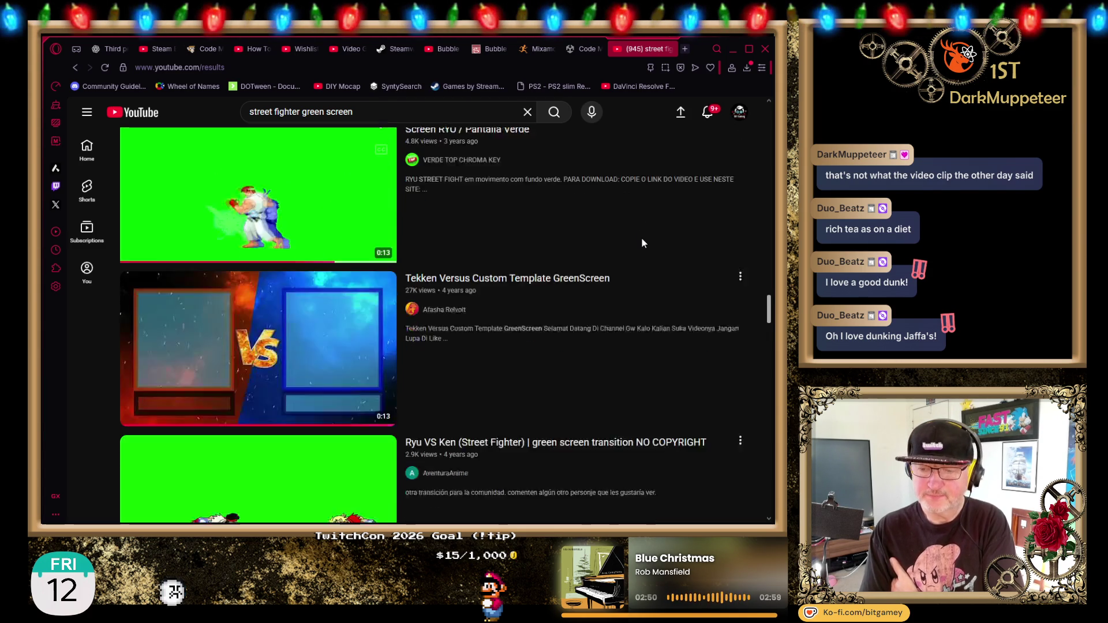
scroll(326, 232, "up", 1)
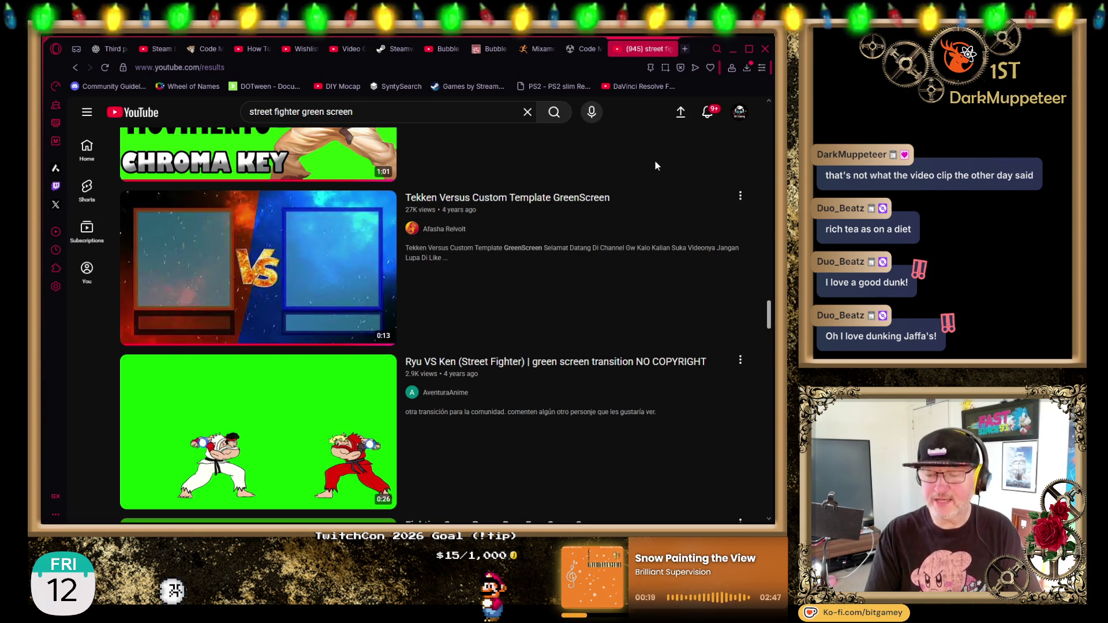
key("F5")
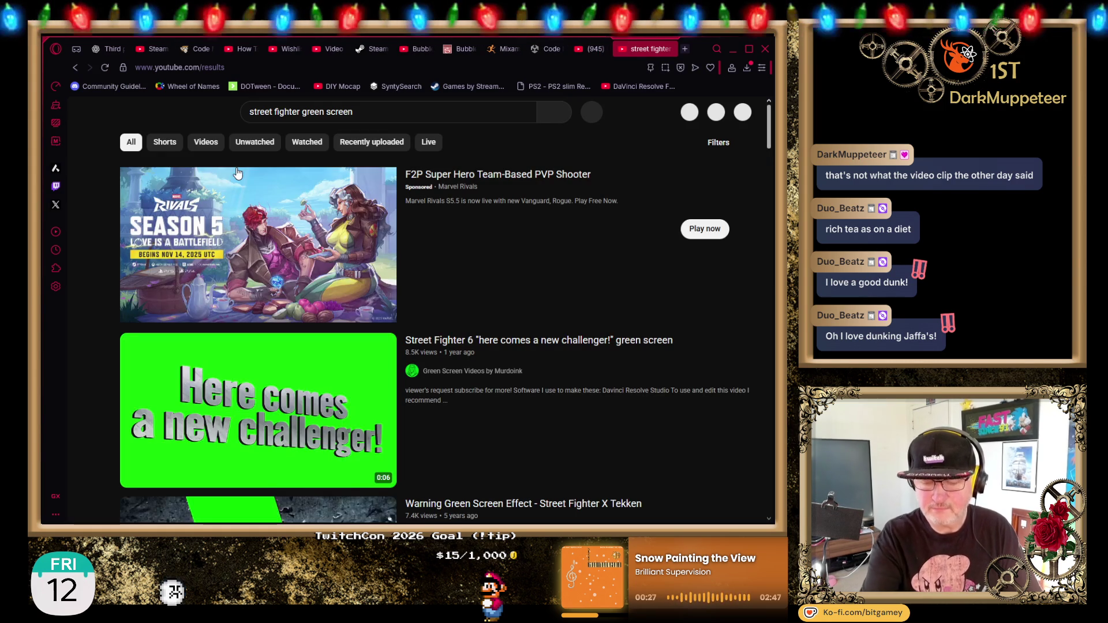
Replace 'street fighter' with 'tekken' in the query, search, then return to the street fighter tab.
mouse_move(238, 174)
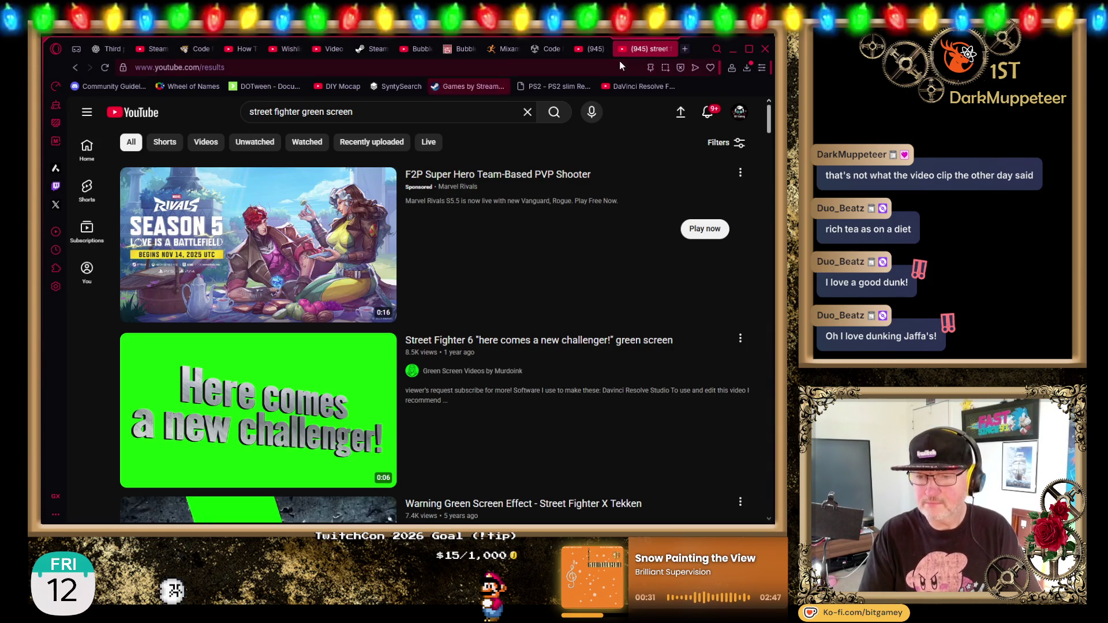
left_click_drag(302, 111, 250, 111)
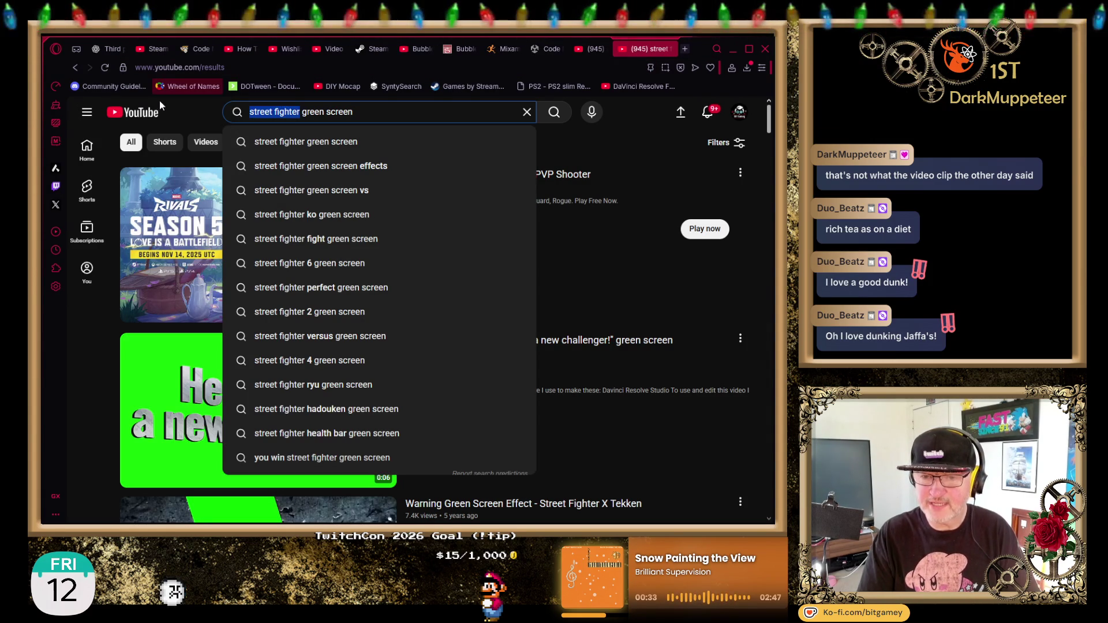
type("tekken")
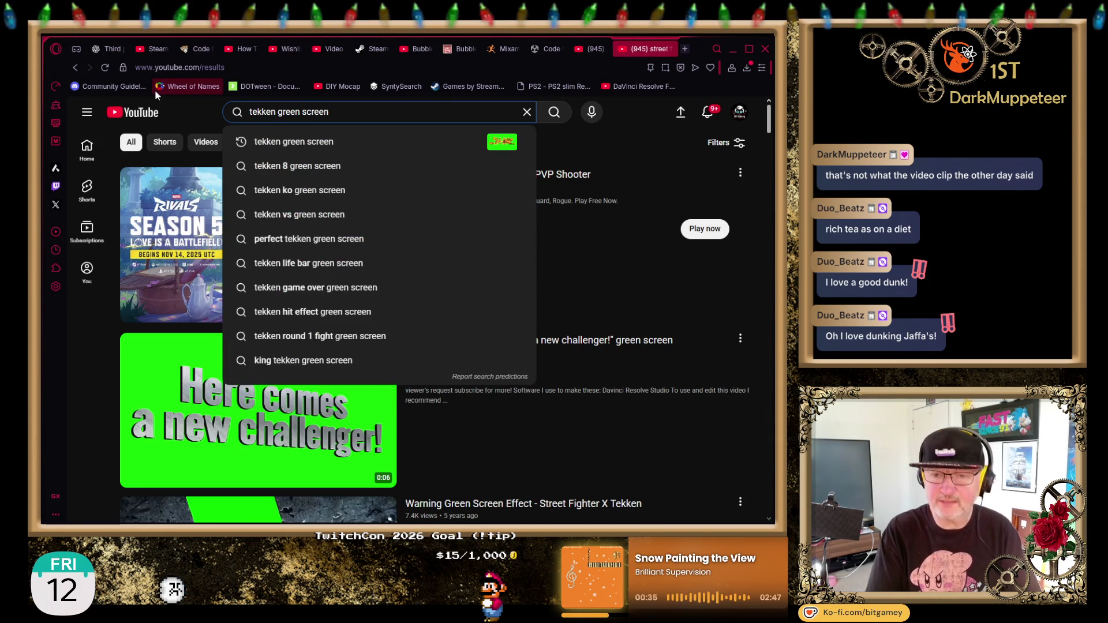
key("Return")
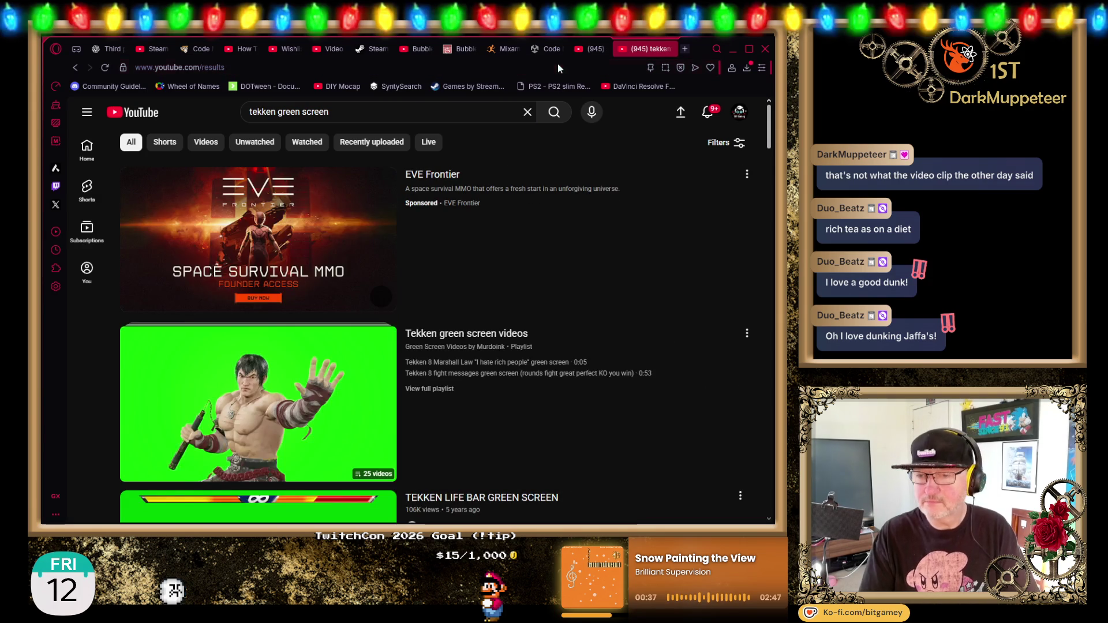
left_click(587, 56)
Jump the Ryu VS Ken preview to 0:10 and the power-bar preview to about 0:20.
scroll(376, 257, "down", 3)
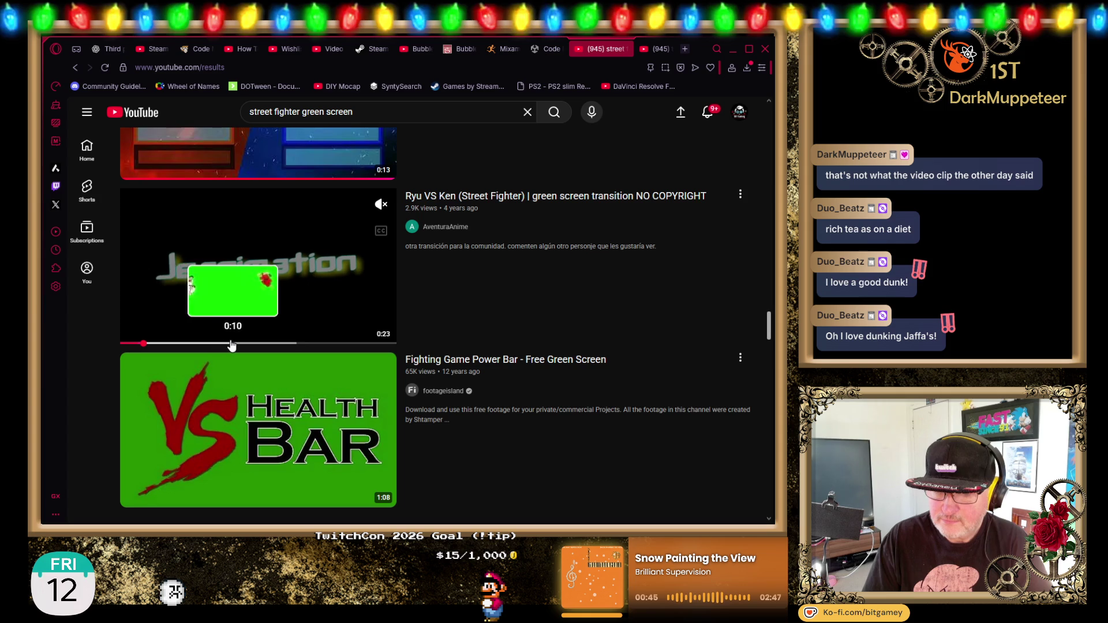
left_click(232, 344)
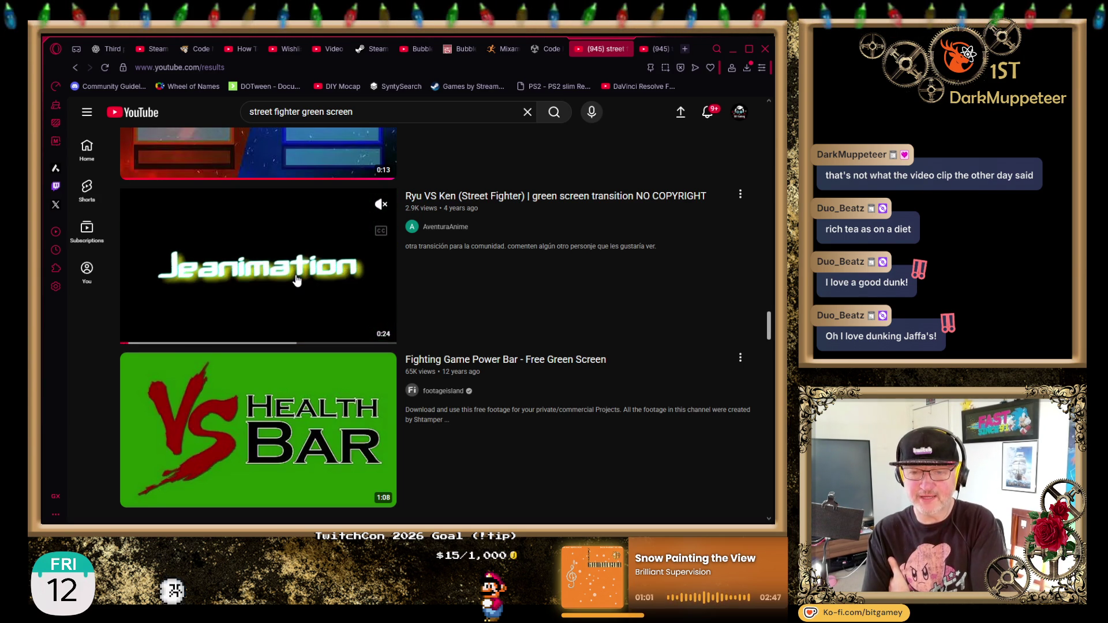
scroll(642, 325, "down", 3)
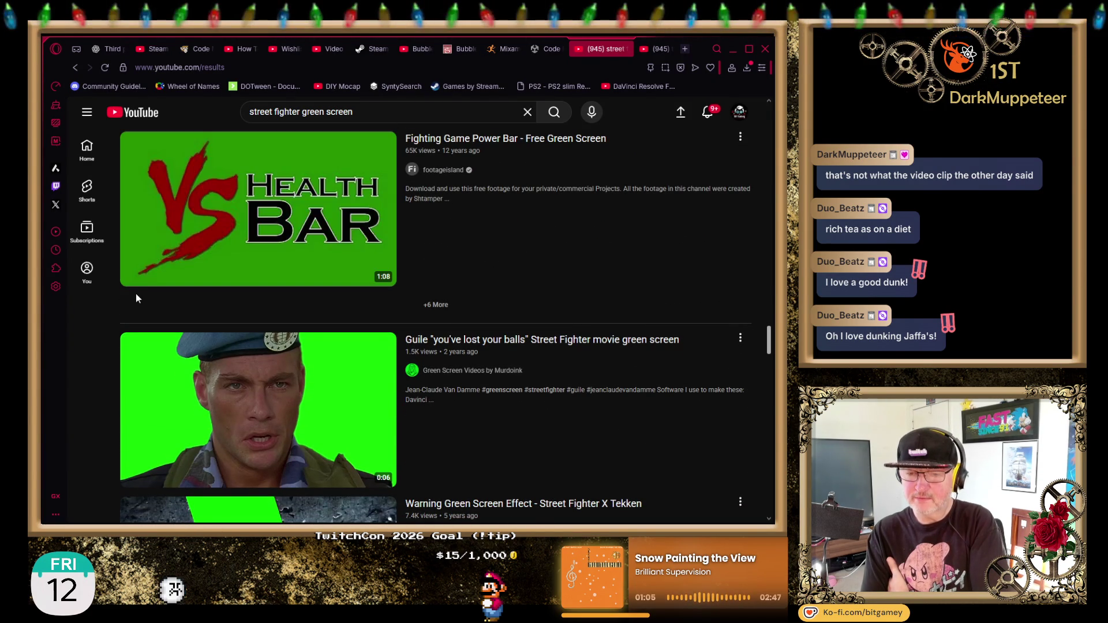
left_click(200, 287)
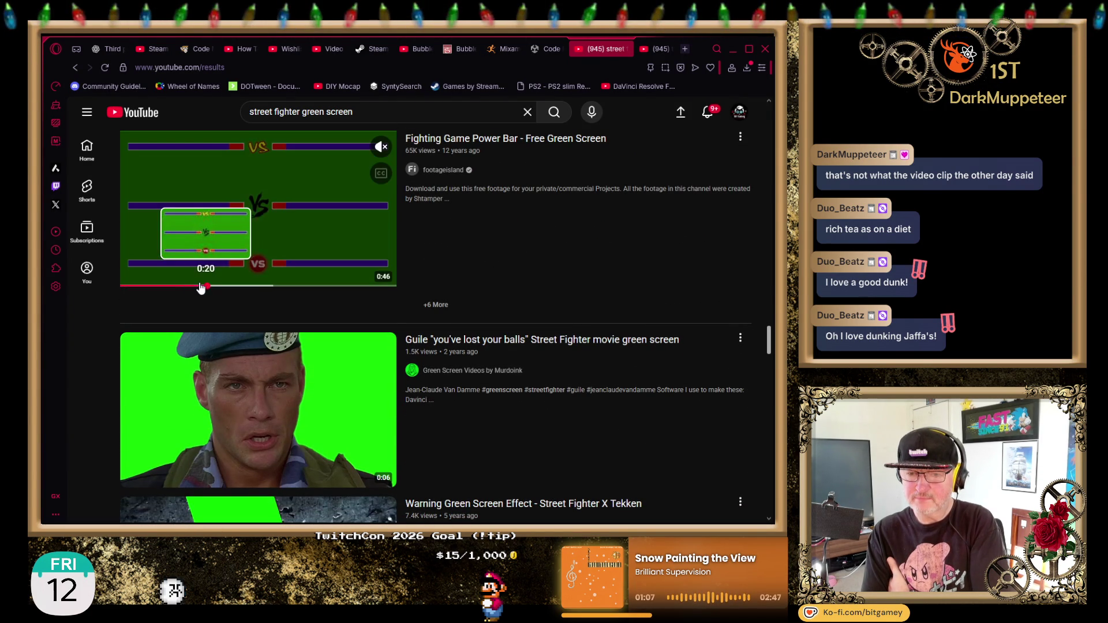
Scroll down past 'Fight Scenario #1' to the Japanese Explains and Bison Attacks clips.
scroll(577, 239, "down", 6)
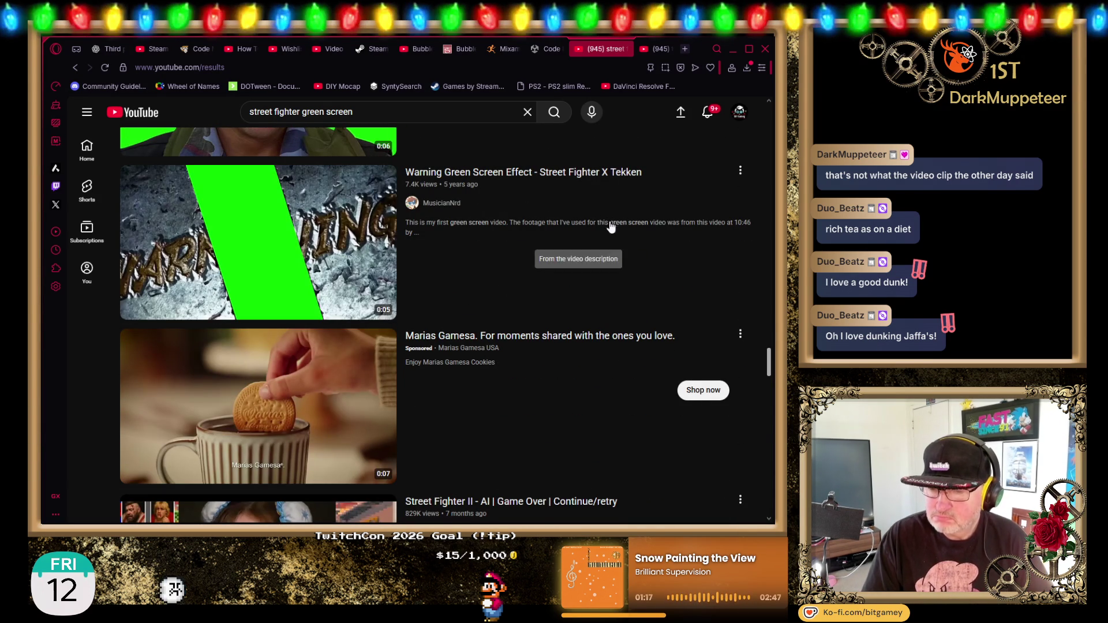
scroll(591, 292, "down", 5)
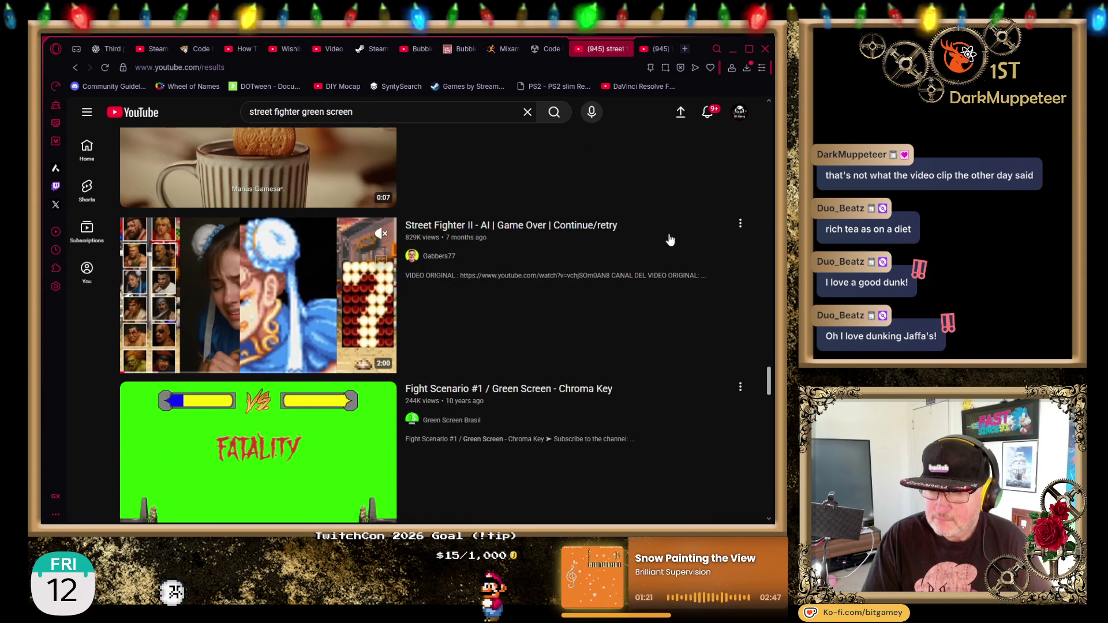
scroll(668, 239, "down", 5)
scroll(666, 238, "up", 1)
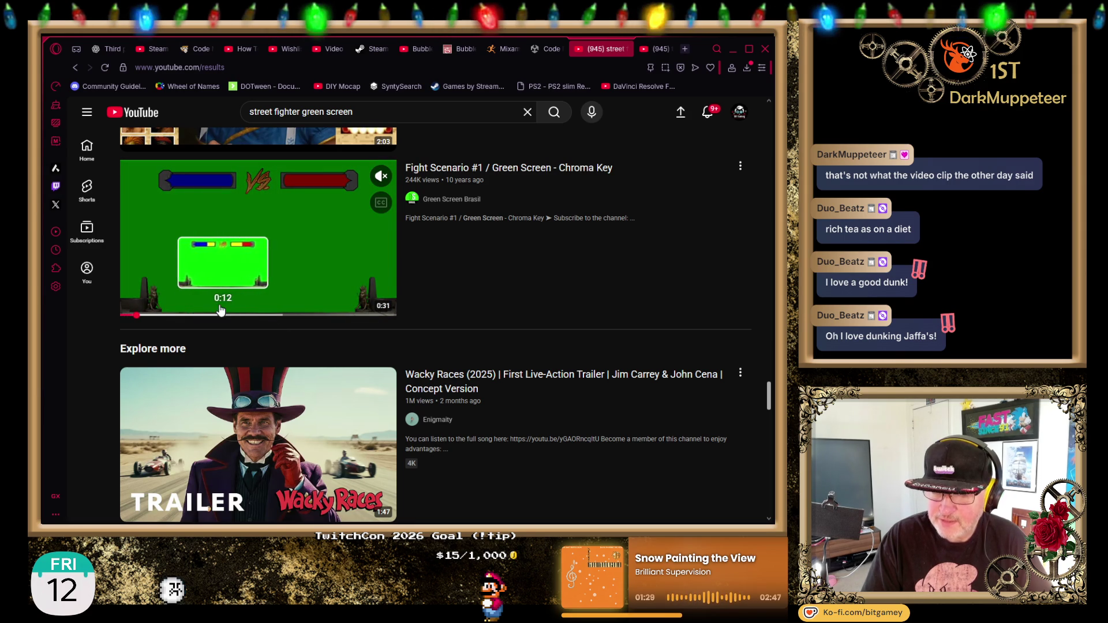
scroll(669, 283, "down", 4)
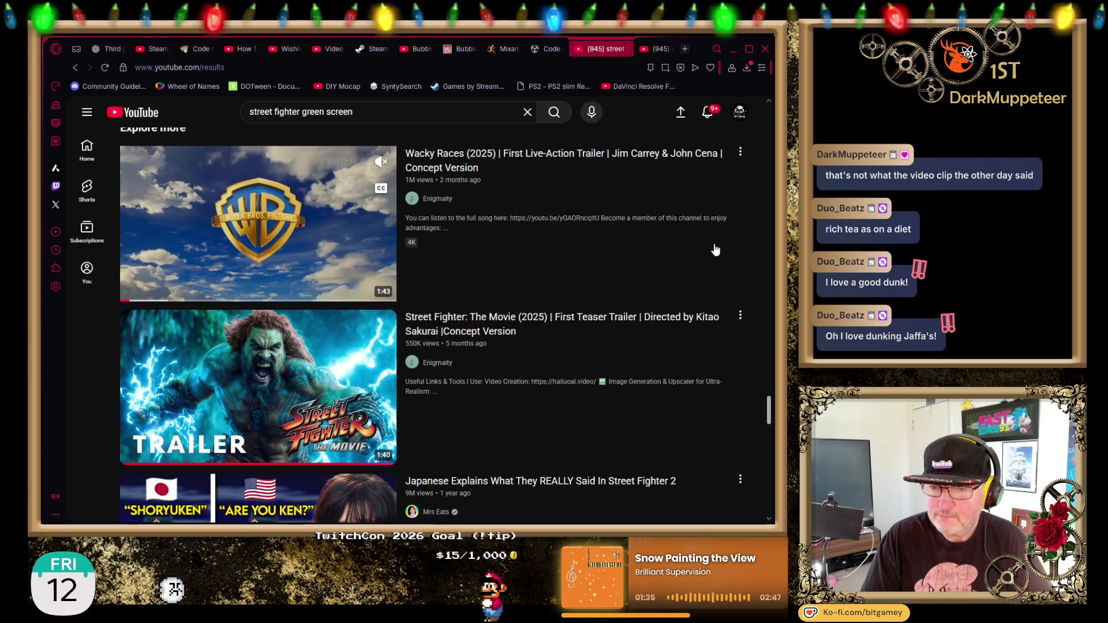
scroll(715, 249, "down", 5)
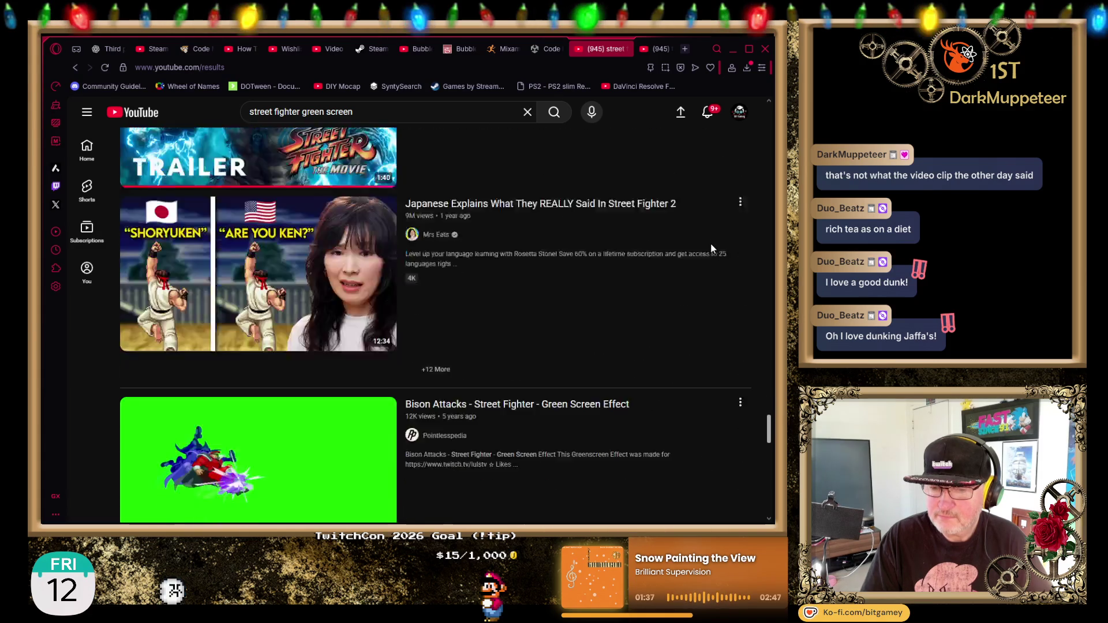
scroll(711, 248, "down", 1)
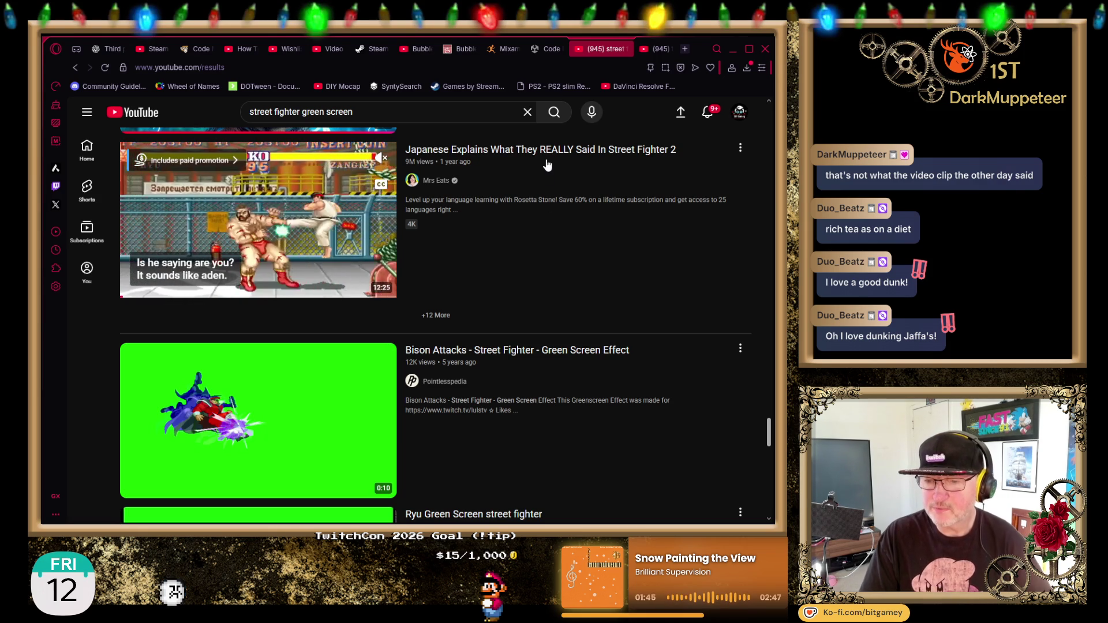
Open 'Japanese Explains What They REALLY Said In Street Fighter 2' and skip its pre-roll ad.
left_click(652, 49)
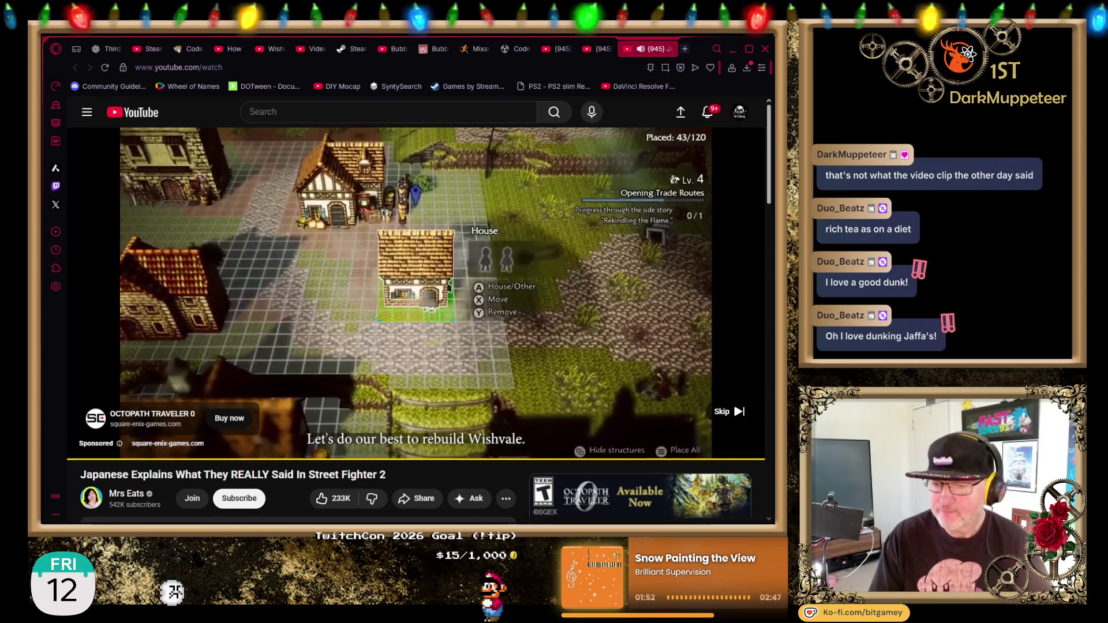
left_click(718, 410)
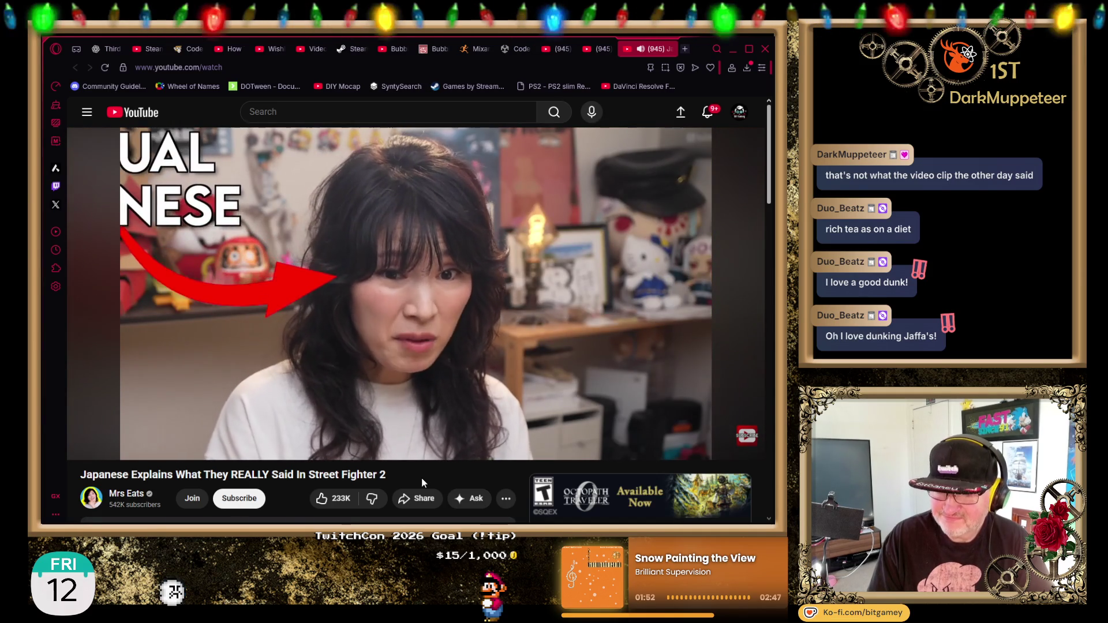
mouse_move(172, 455)
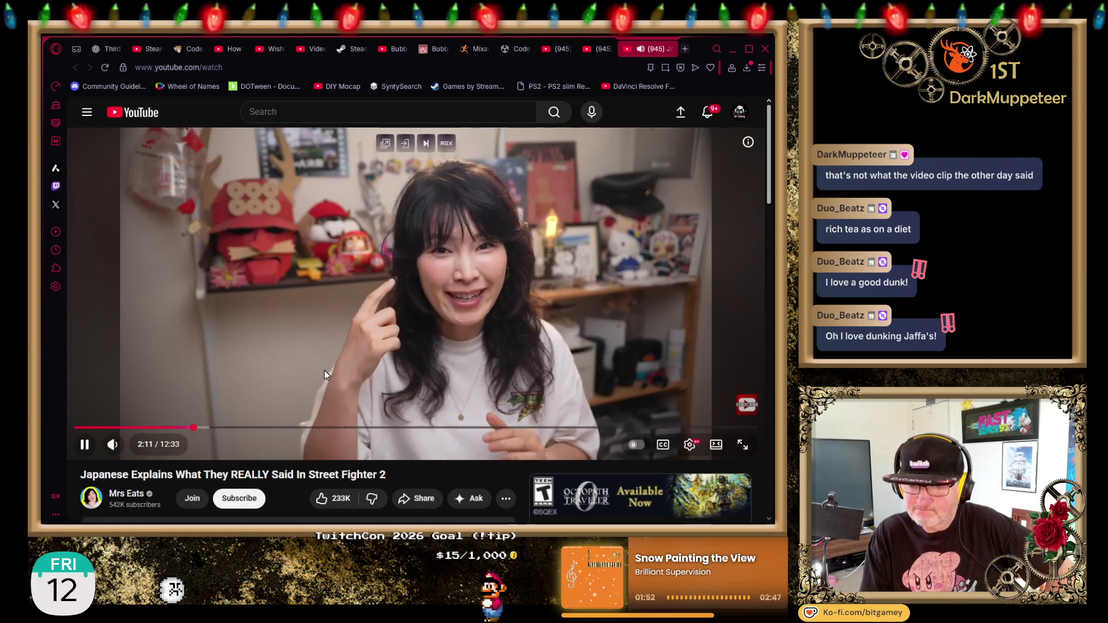
left_click_drag(195, 428, 208, 428)
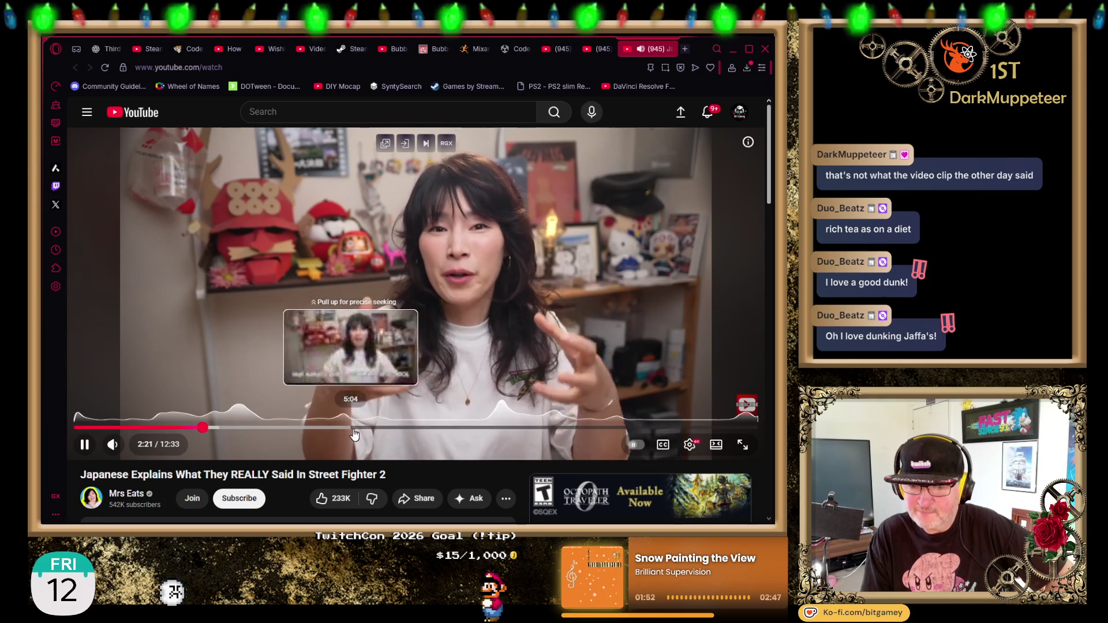
Jump the Street Fighter 2 explainer ahead to about 5:28, pause it, and close its tab.
left_click(372, 430)
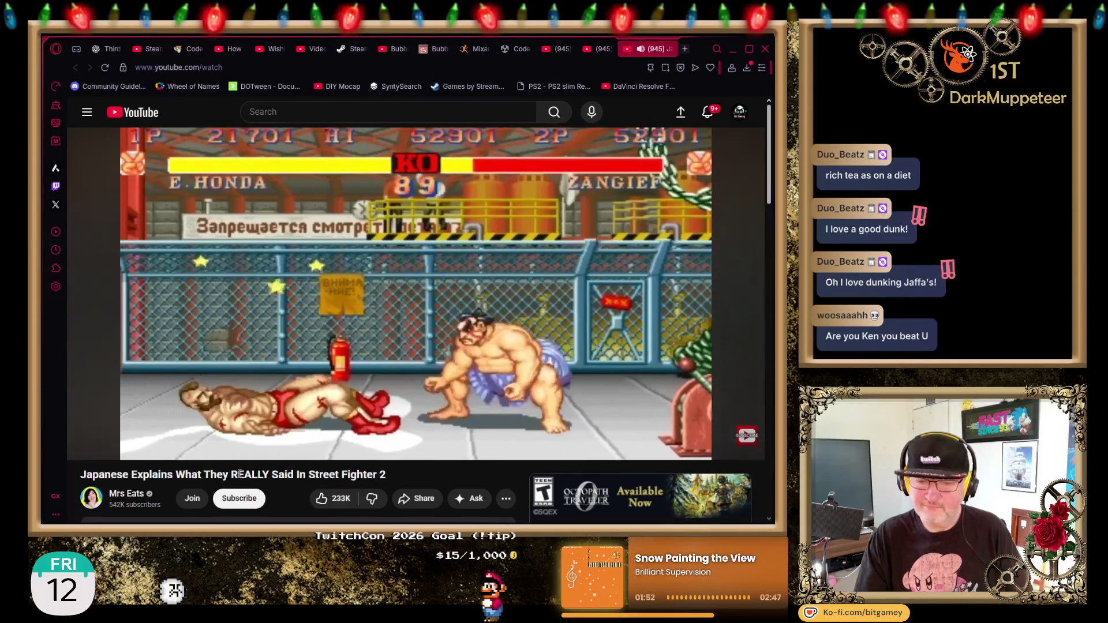
left_click(86, 445)
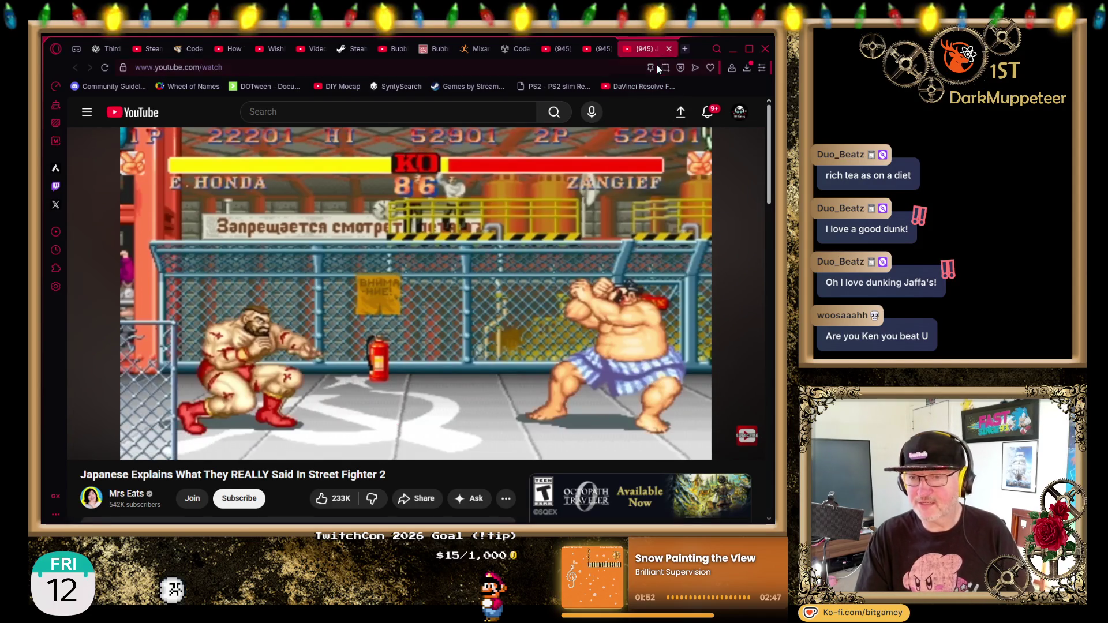
left_click(669, 48)
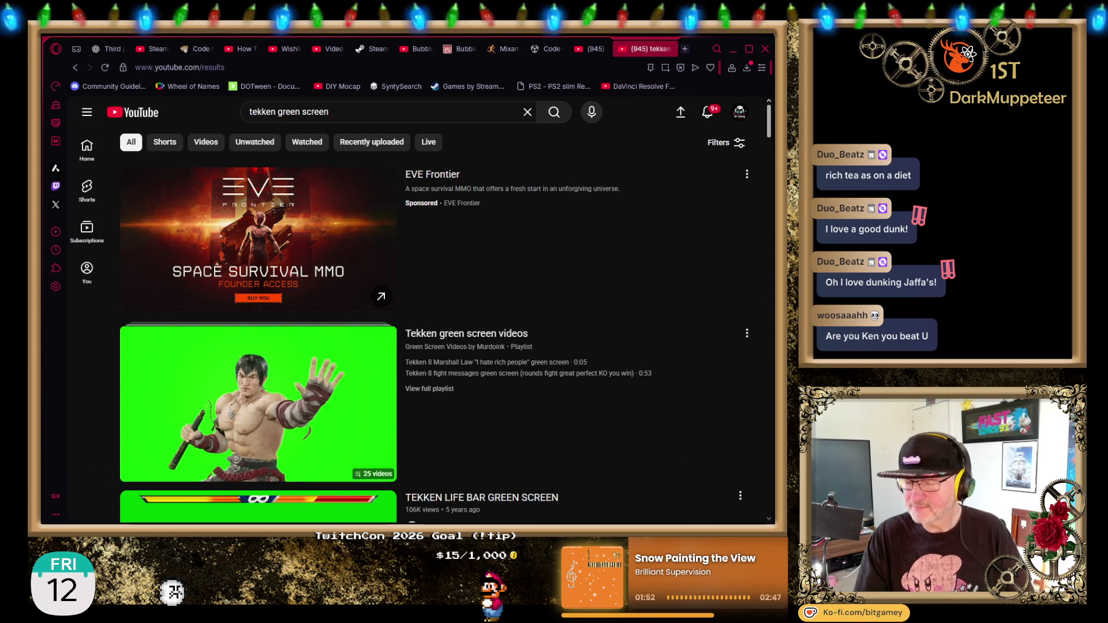
scroll(404, 323, "down", 3)
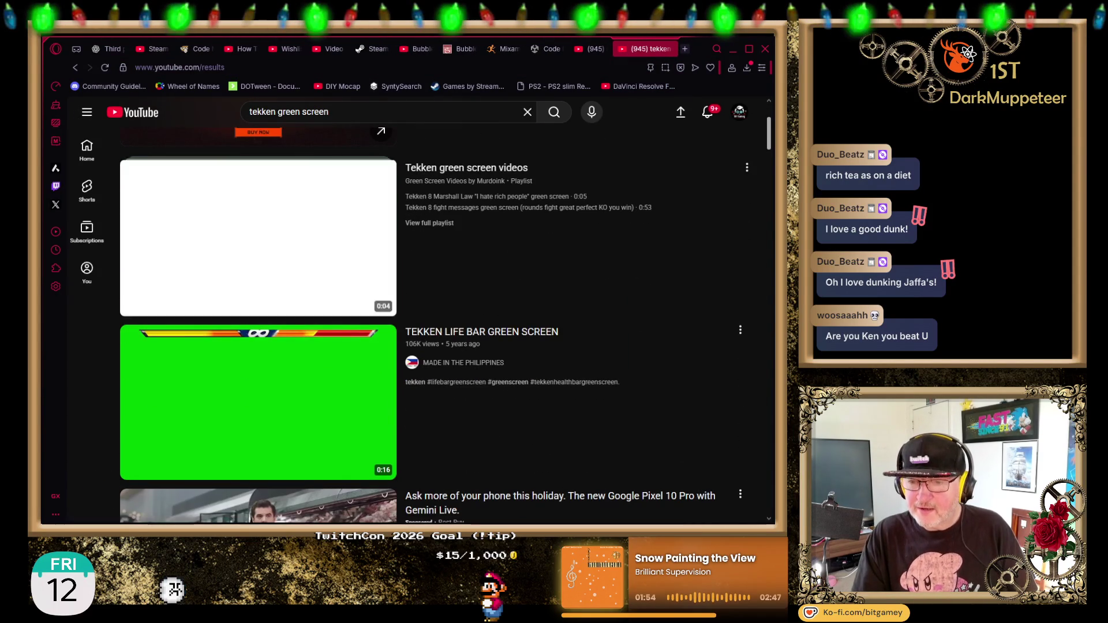
Return to the street fighter green screen results and browse past the Ryu clips to the Shorts shelf.
left_click(591, 48)
scroll(681, 288, "down", 2)
mouse_move(373, 287)
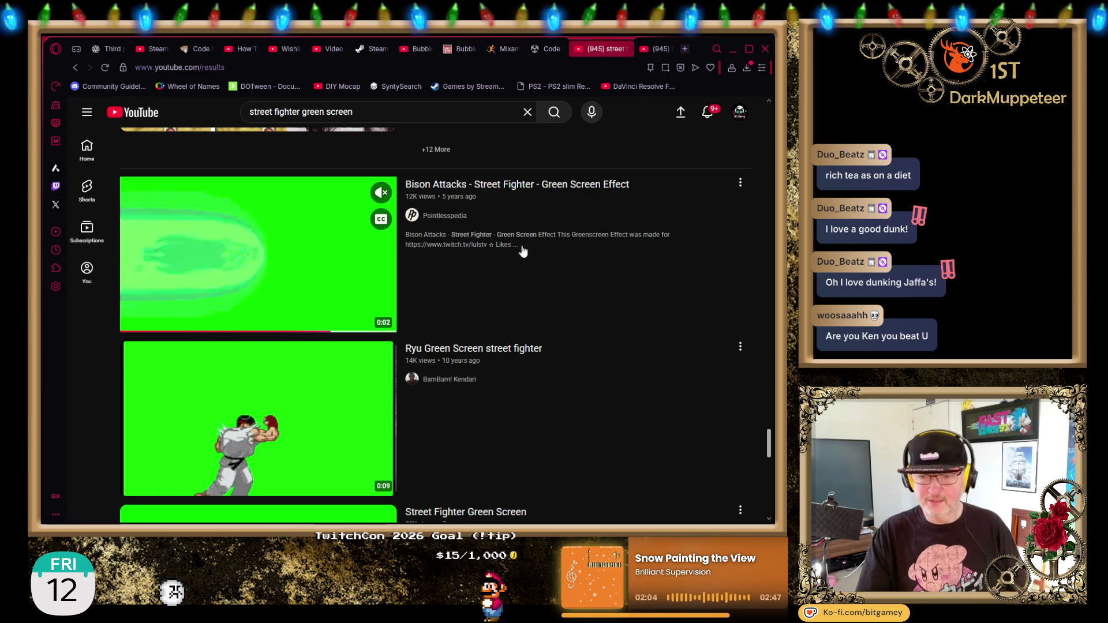
scroll(655, 274, "down", 2)
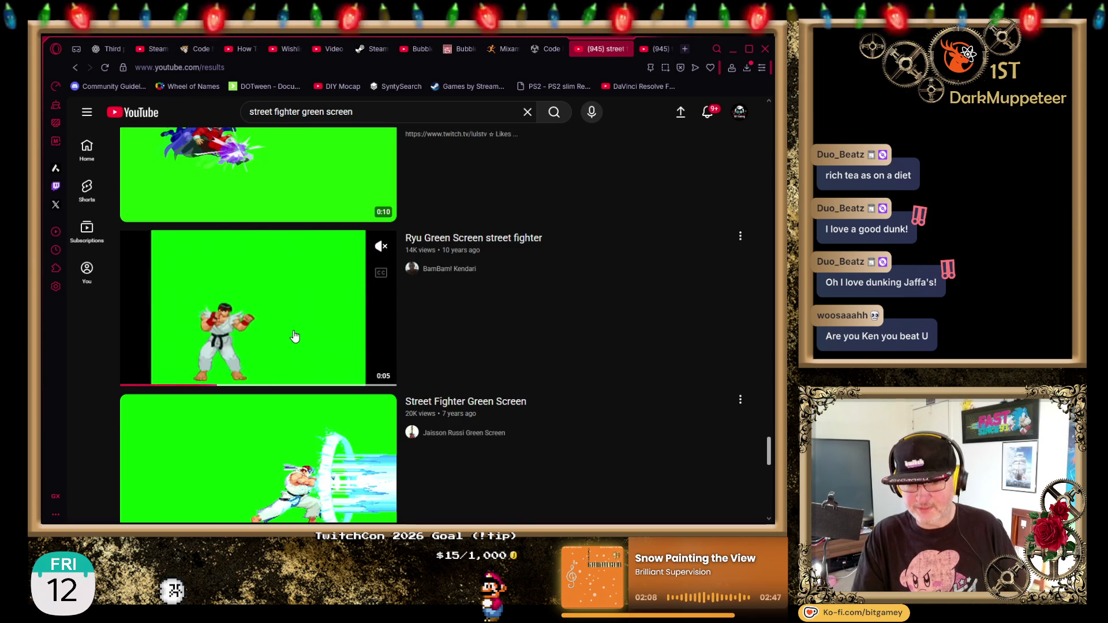
scroll(563, 311, "down", 3)
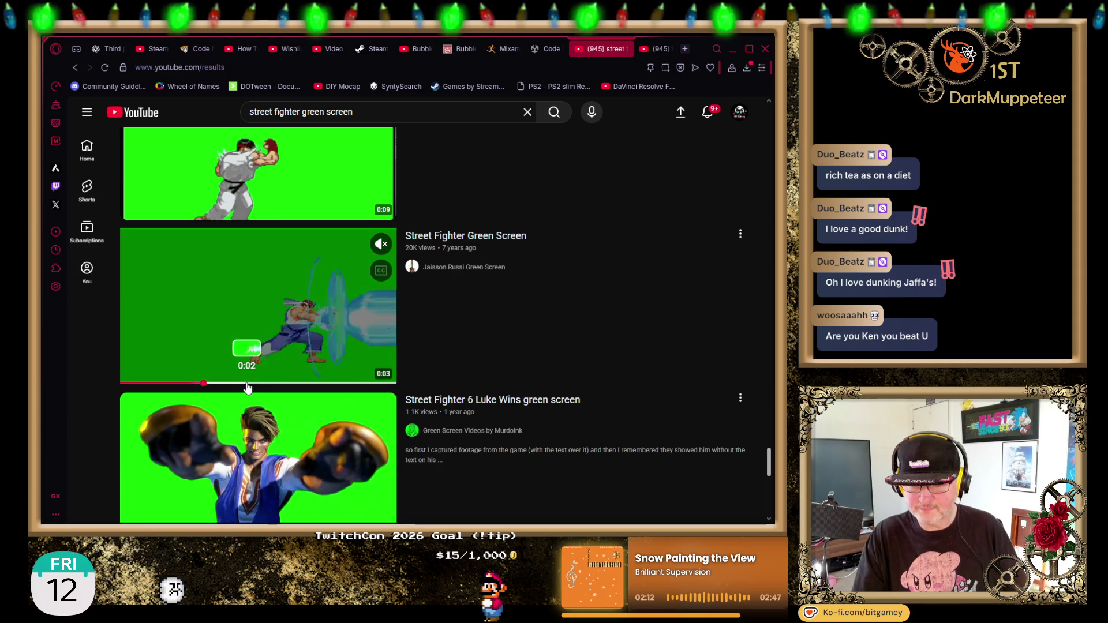
scroll(635, 342, "down", 7)
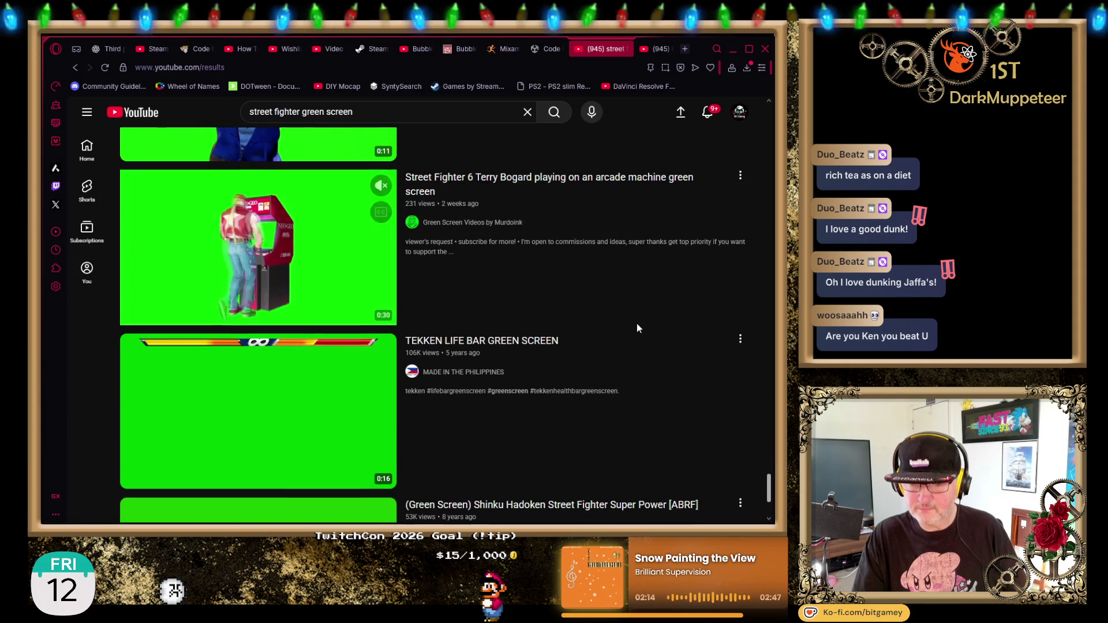
scroll(637, 327, "down", 3)
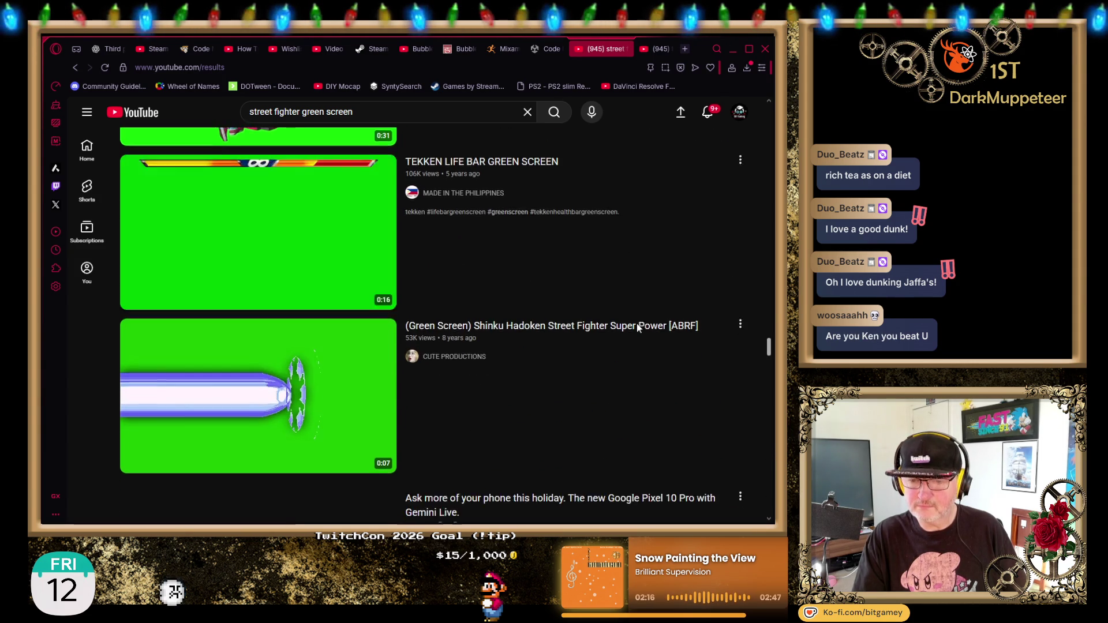
scroll(640, 323, "down", 2)
scroll(644, 318, "down", 7)
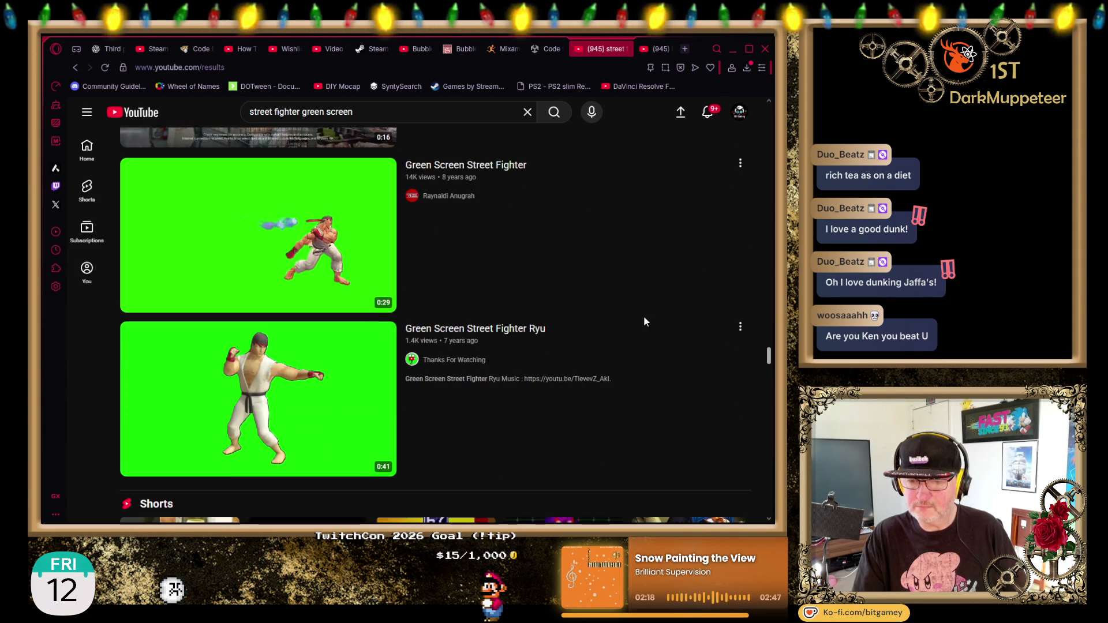
scroll(643, 317, "down", 5)
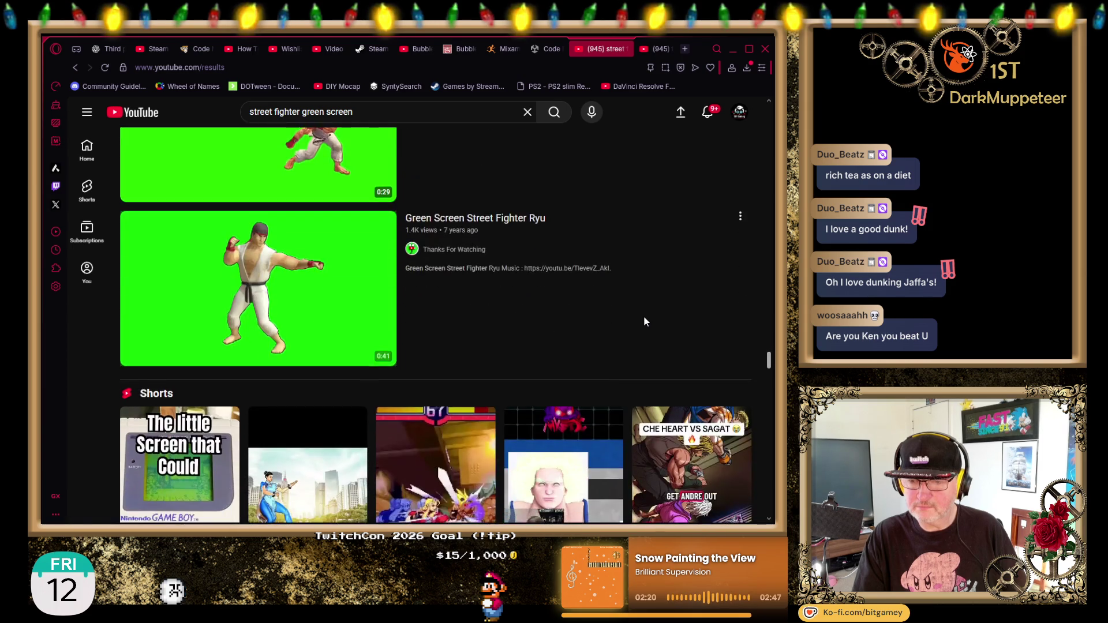
Search YouTube for 'street fighter green screen 2 player'.
left_click(301, 112)
type("2 player")
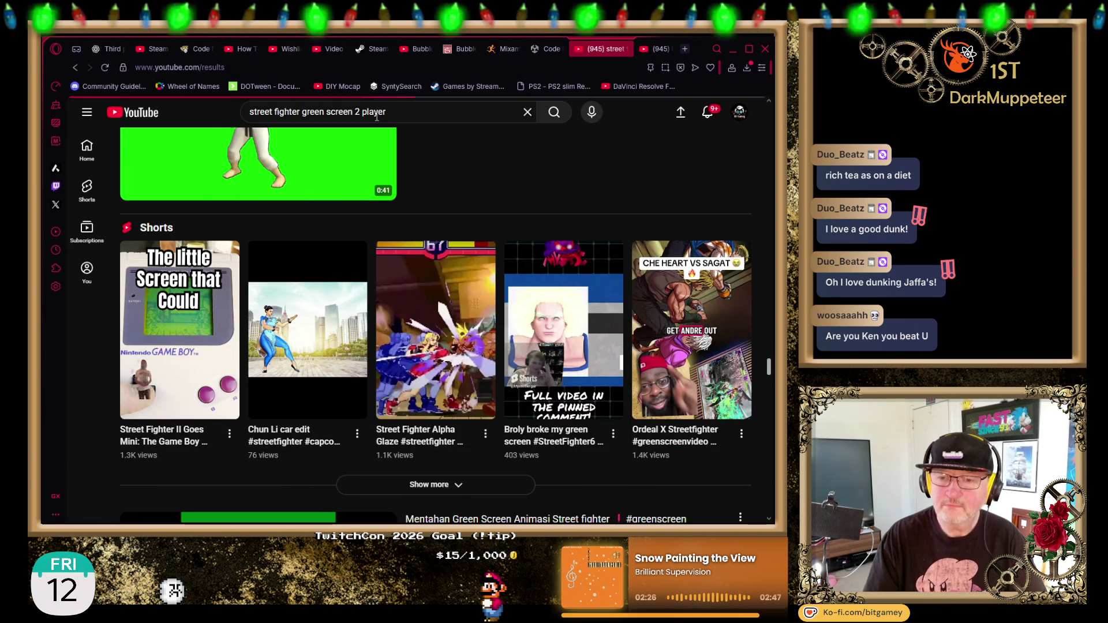
scroll(634, 306, "down", 5)
scroll(654, 296, "down", 10)
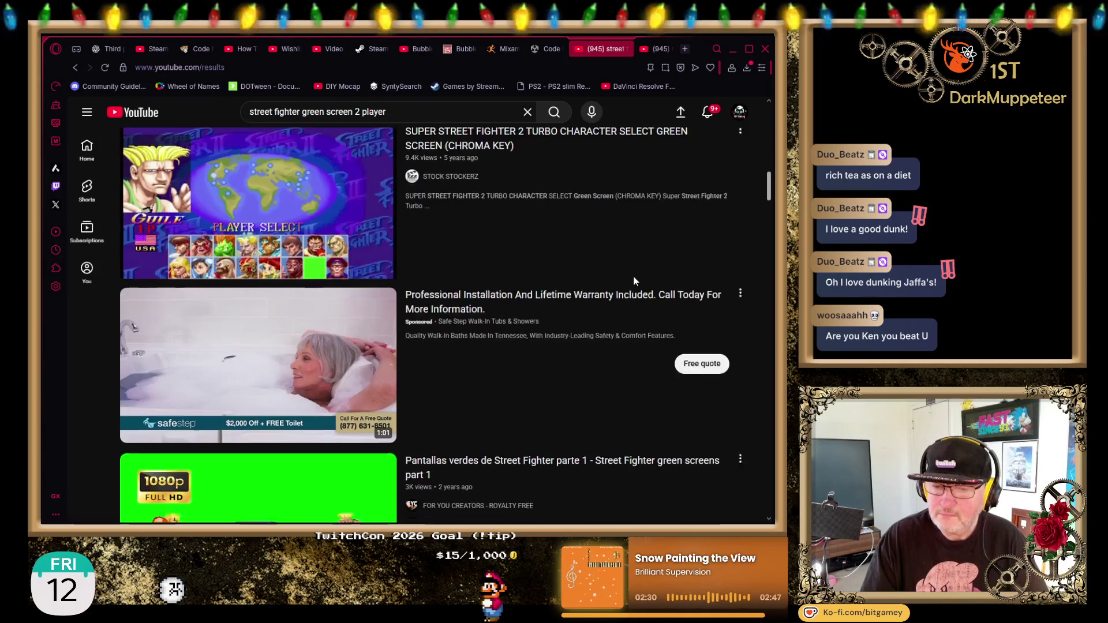
scroll(633, 281, "down", 5)
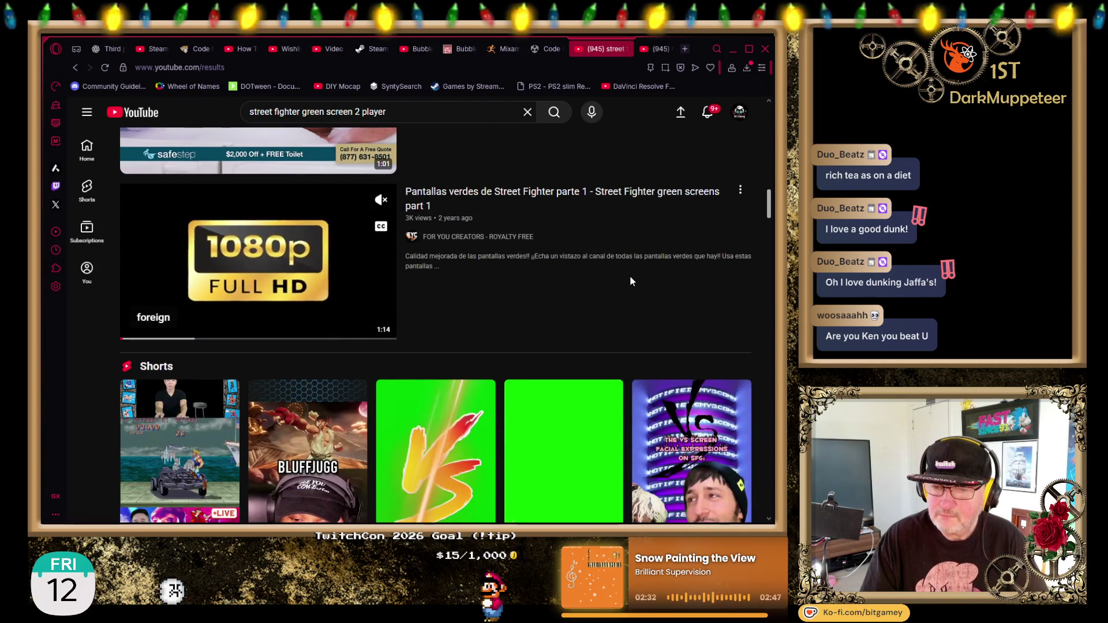
Browse the 2 player results down to the 'STREET FIGHTER KO - GREENSCREEN' clip.
scroll(630, 281, "down", 8)
scroll(654, 272, "down", 1)
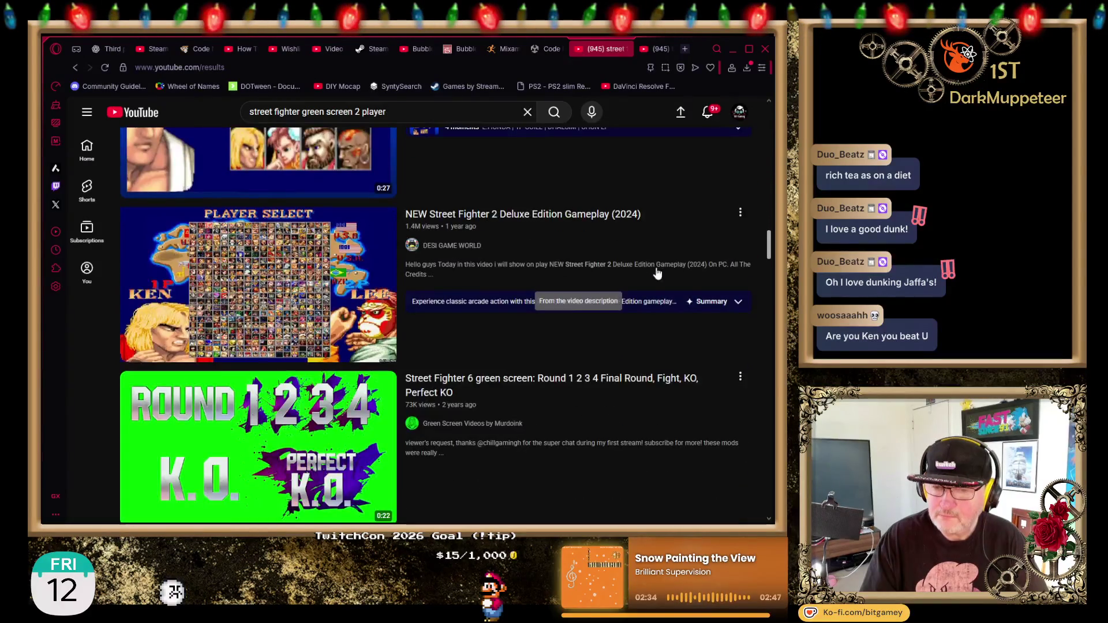
scroll(657, 272, "down", 4)
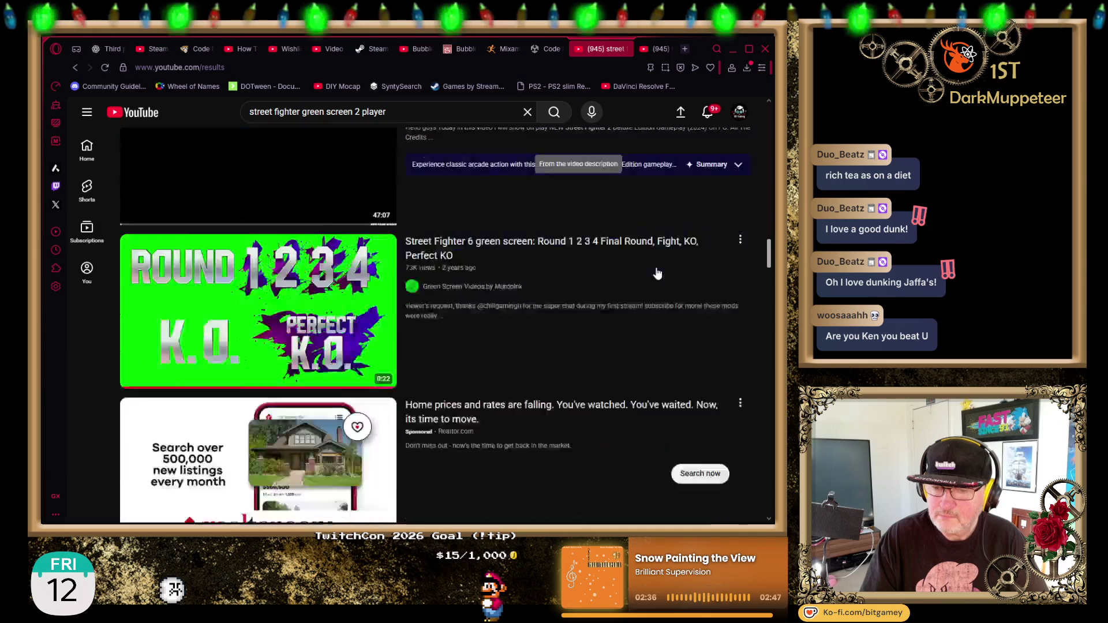
scroll(654, 270, "down", 3)
scroll(653, 272, "down", 3)
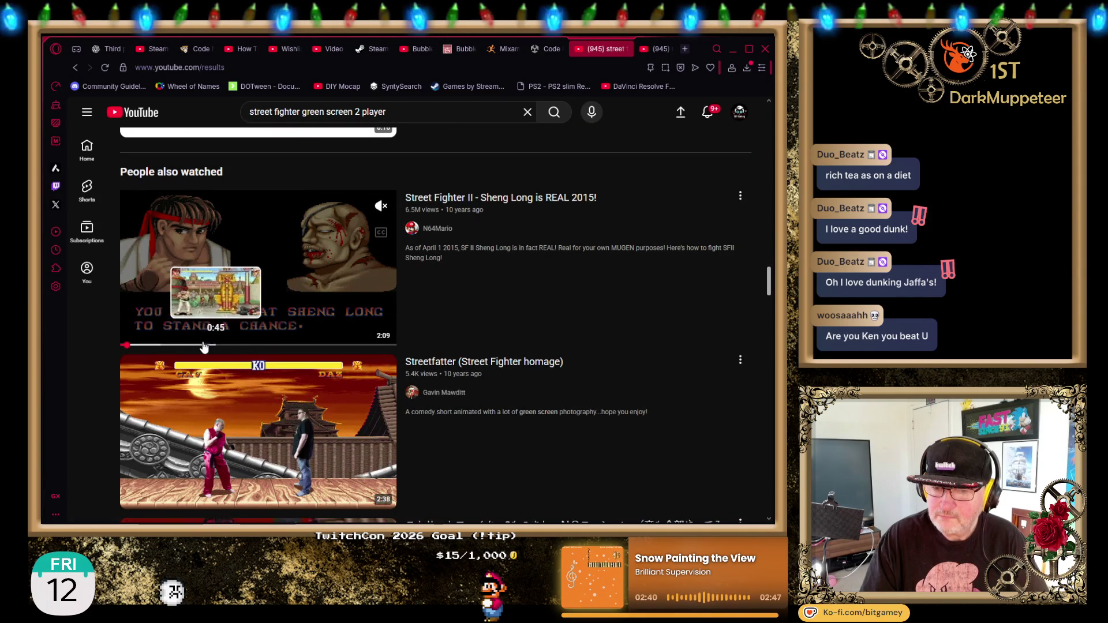
scroll(654, 262, "down", 6)
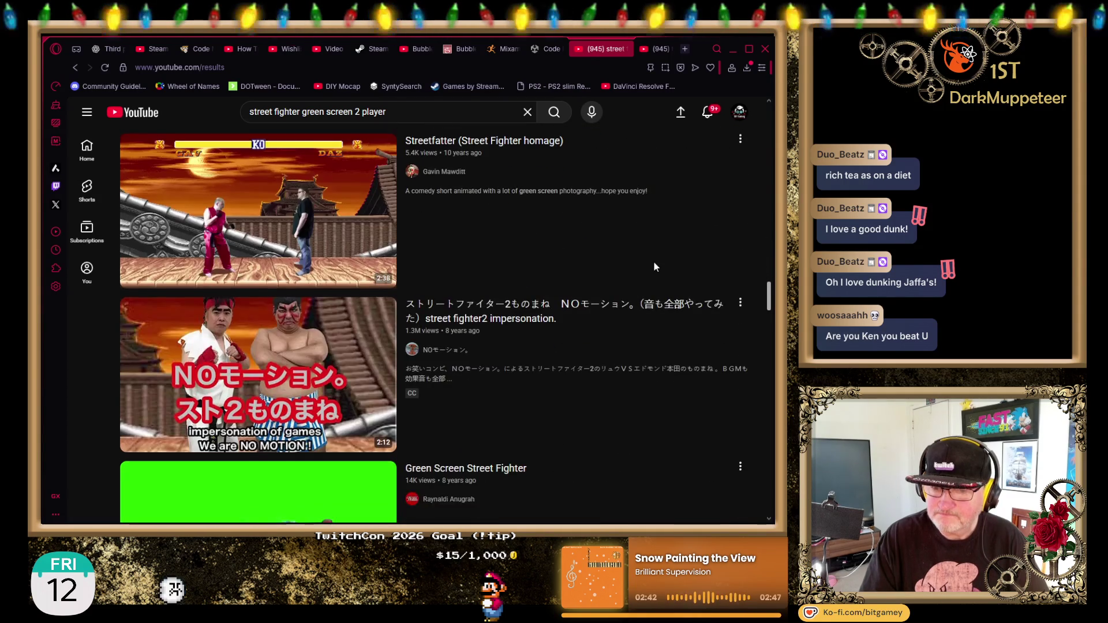
scroll(603, 281, "down", 2)
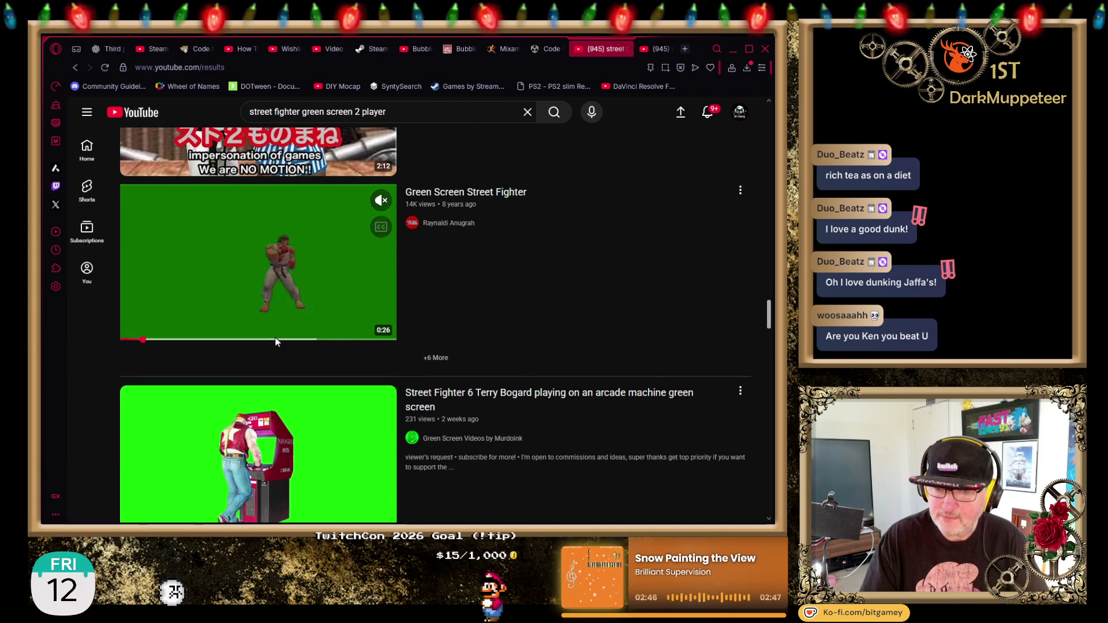
scroll(628, 309, "down", 7)
scroll(629, 307, "down", 3)
scroll(630, 307, "down", 4)
scroll(608, 242, "up", 4)
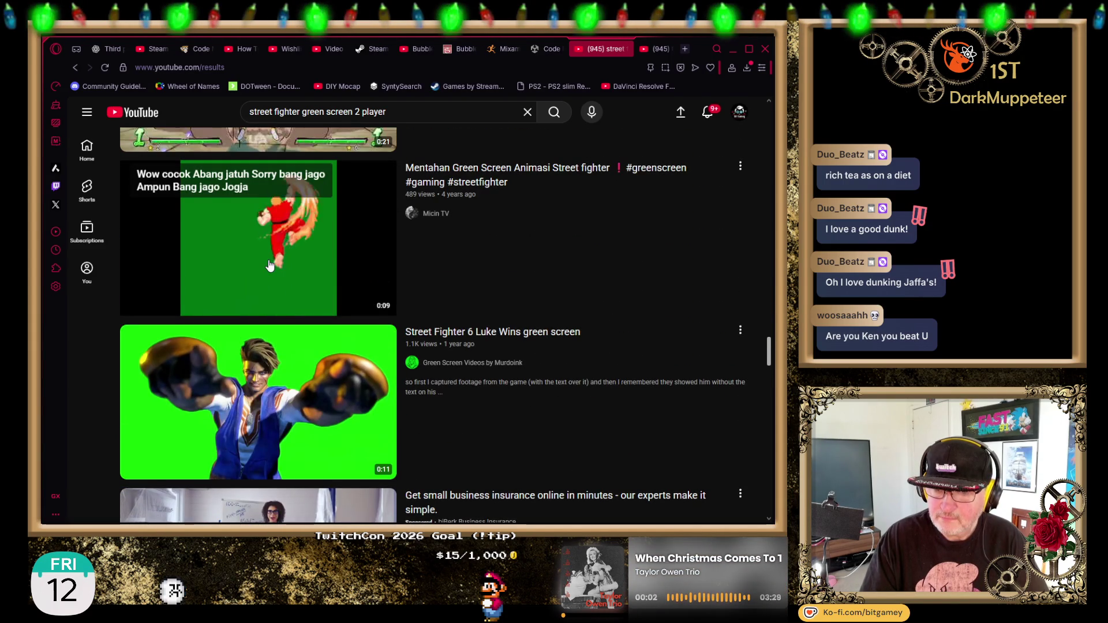
scroll(634, 280, "down", 10)
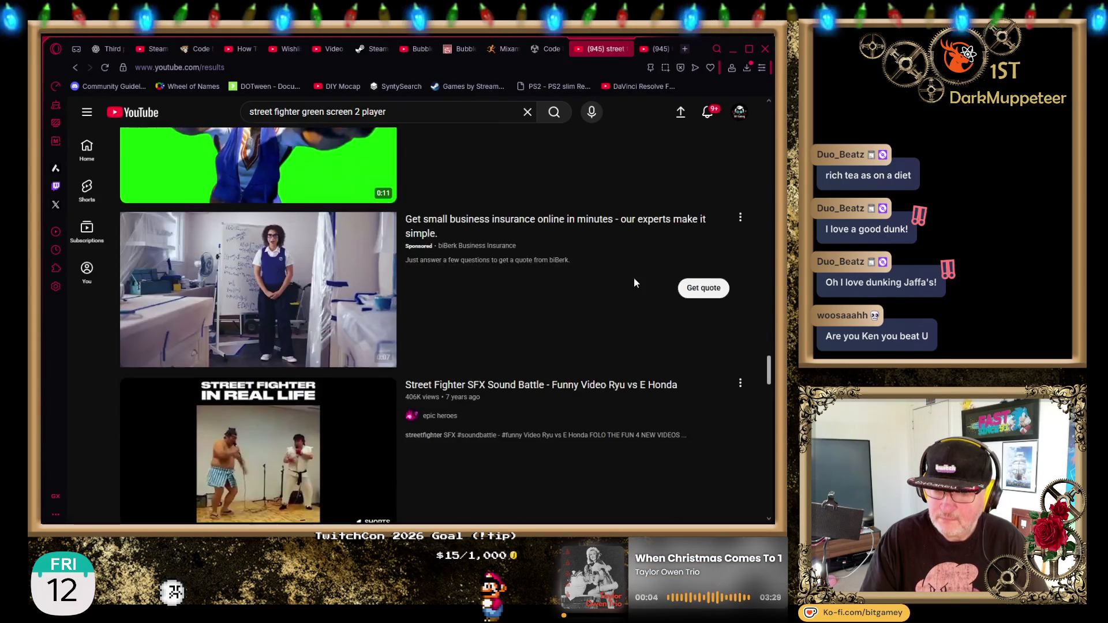
scroll(646, 285, "down", 8)
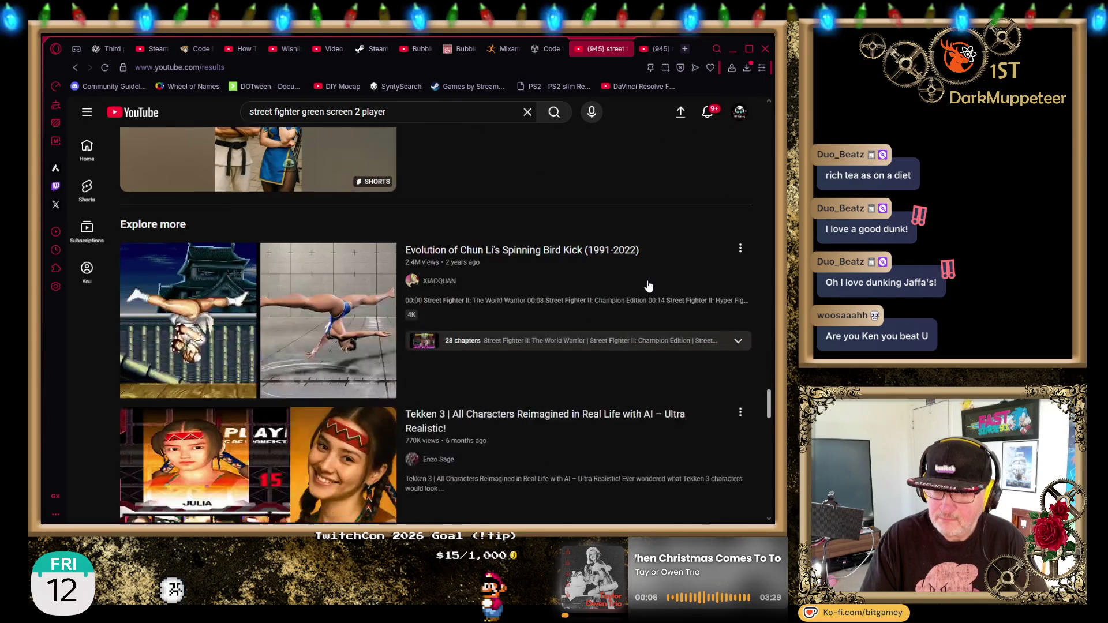
scroll(645, 284, "down", 14)
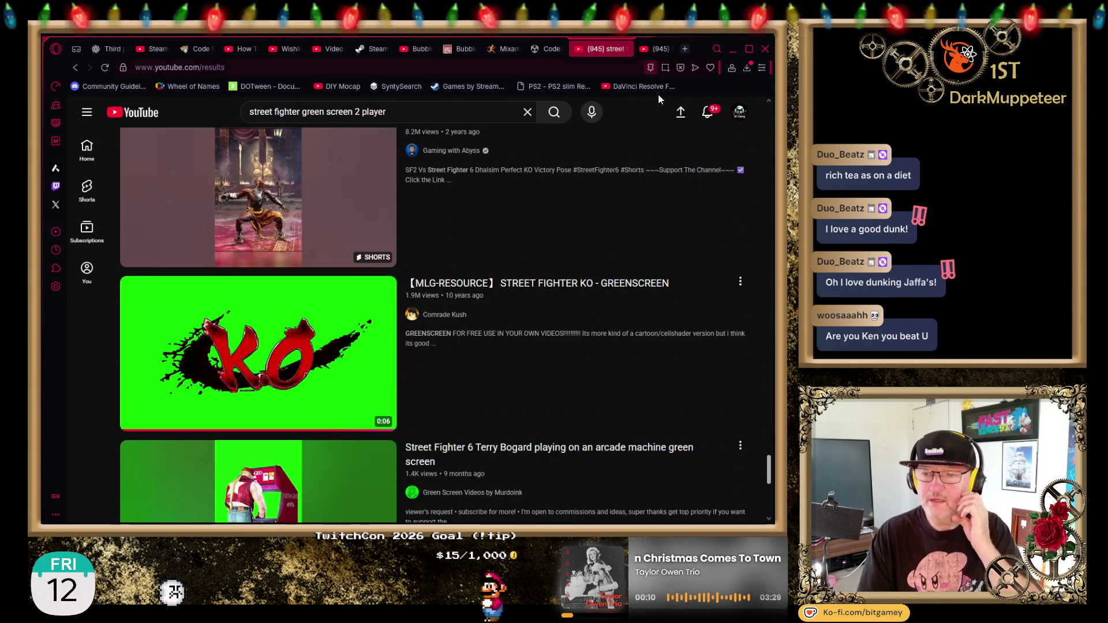
left_click(625, 49)
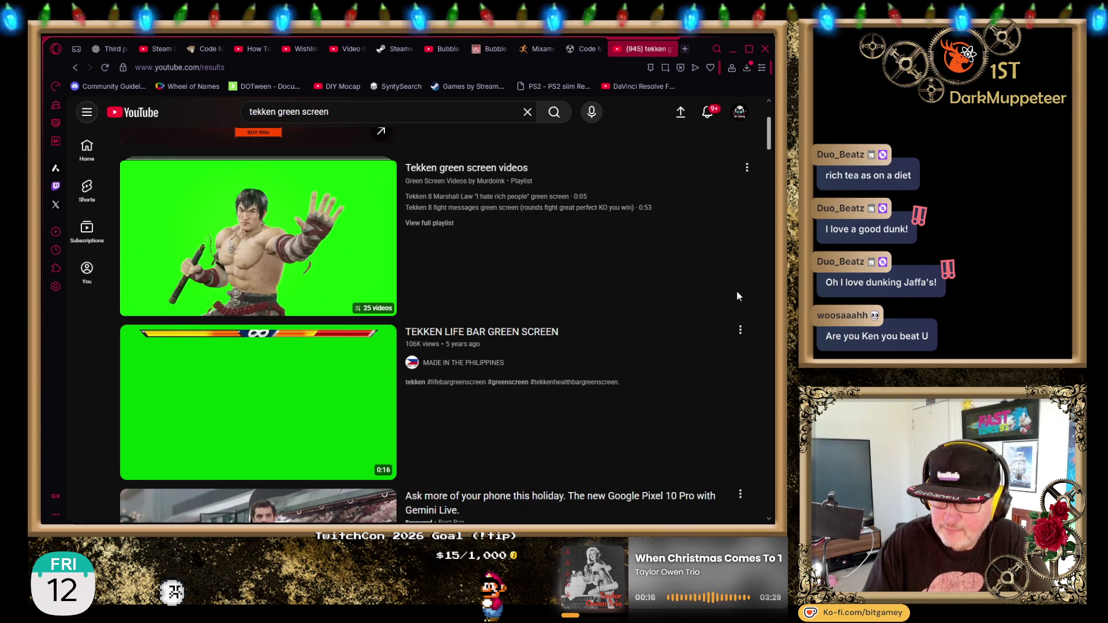
scroll(604, 241, "down", 5)
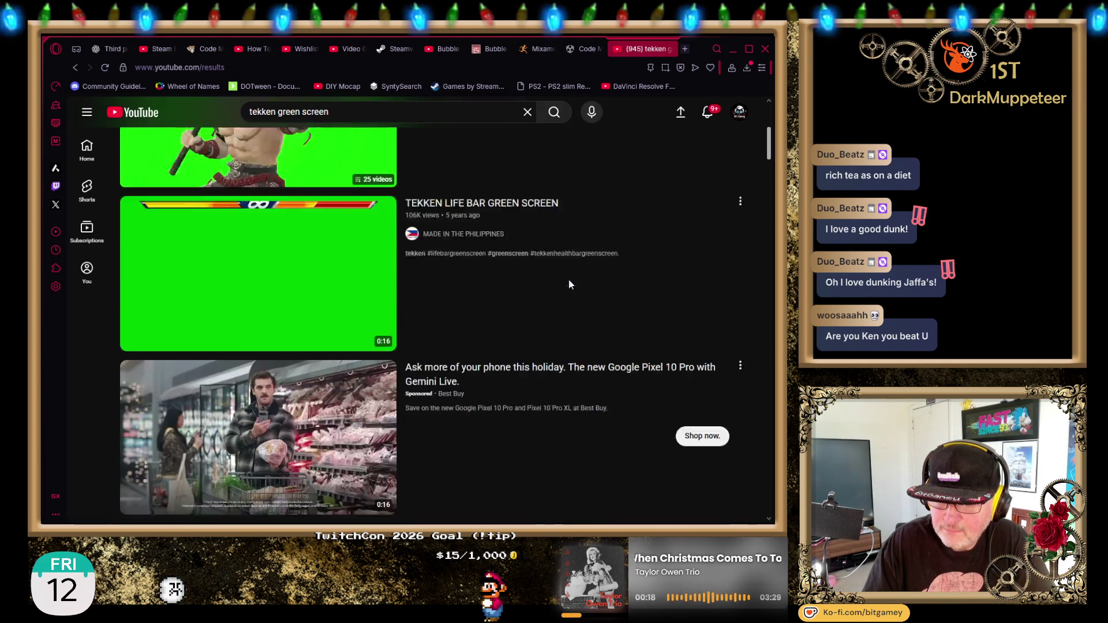
scroll(605, 236, "down", 3)
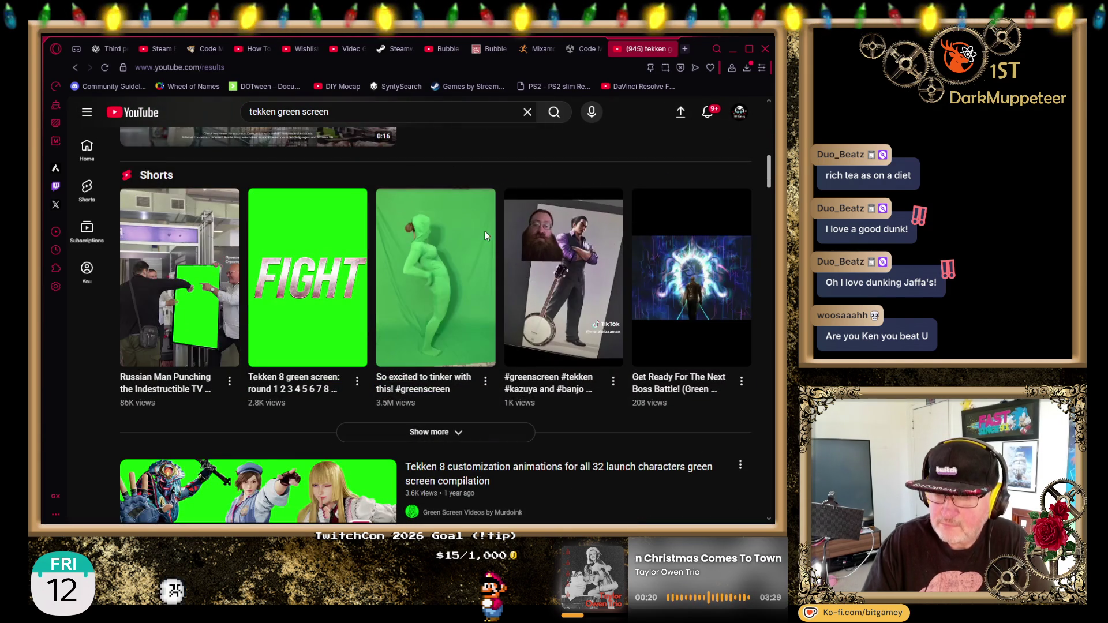
scroll(332, 302, "down", 1)
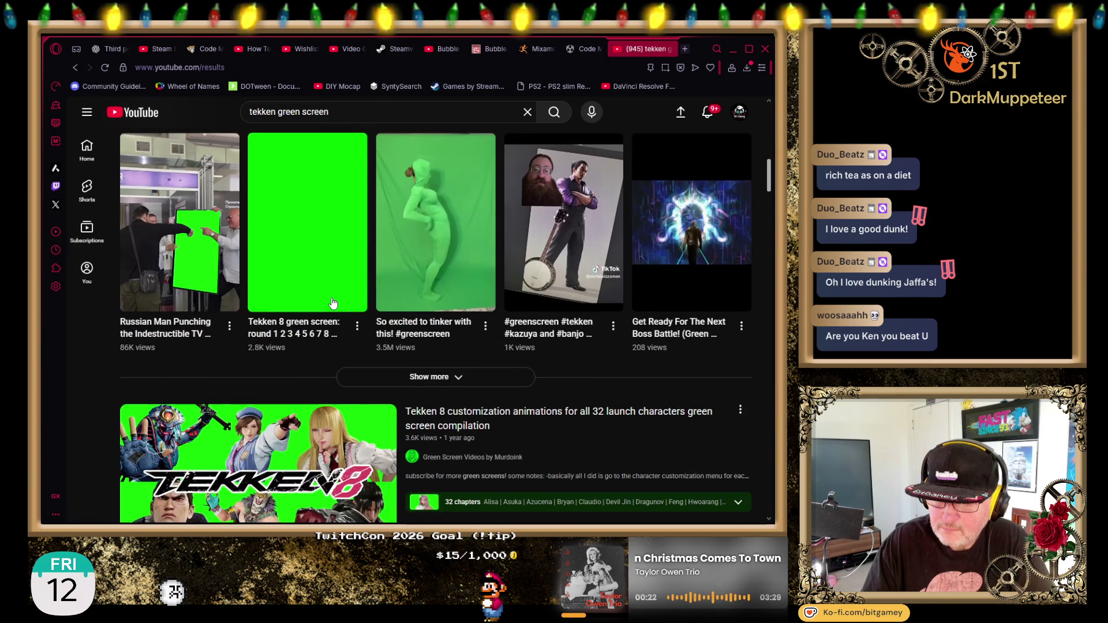
scroll(332, 302, "down", 3)
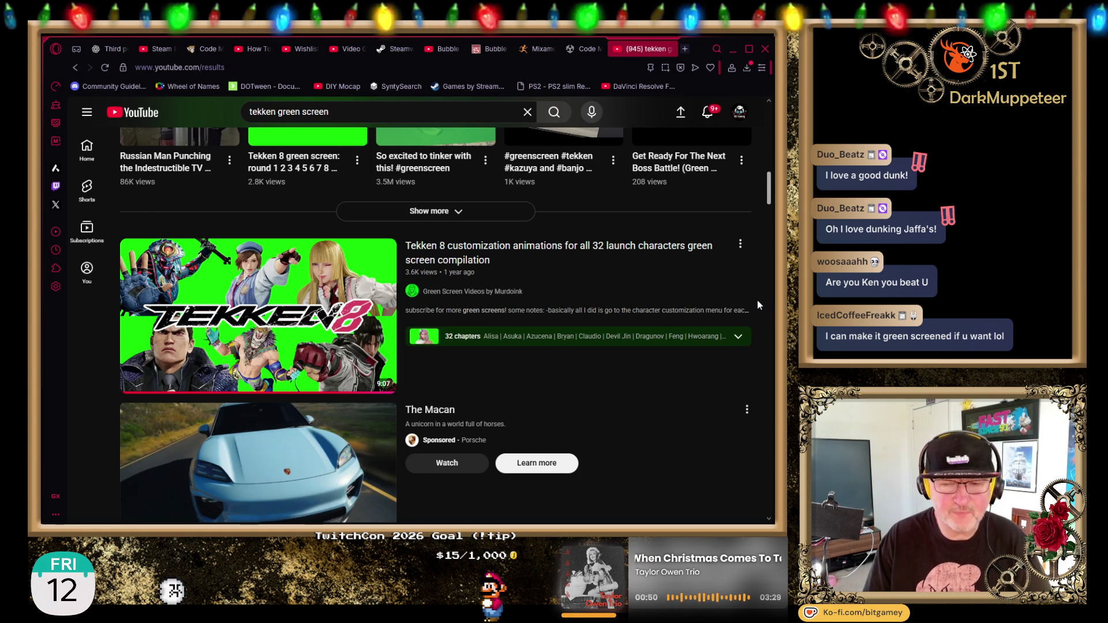
mouse_move(722, 285)
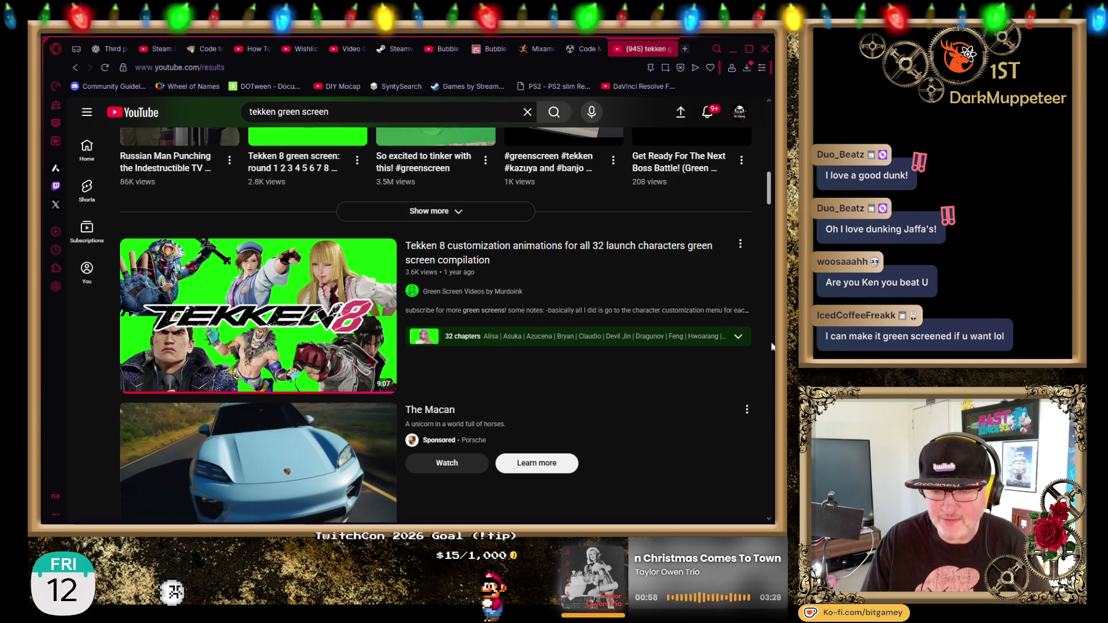
scroll(771, 346, "down", 5)
scroll(772, 346, "up", 4)
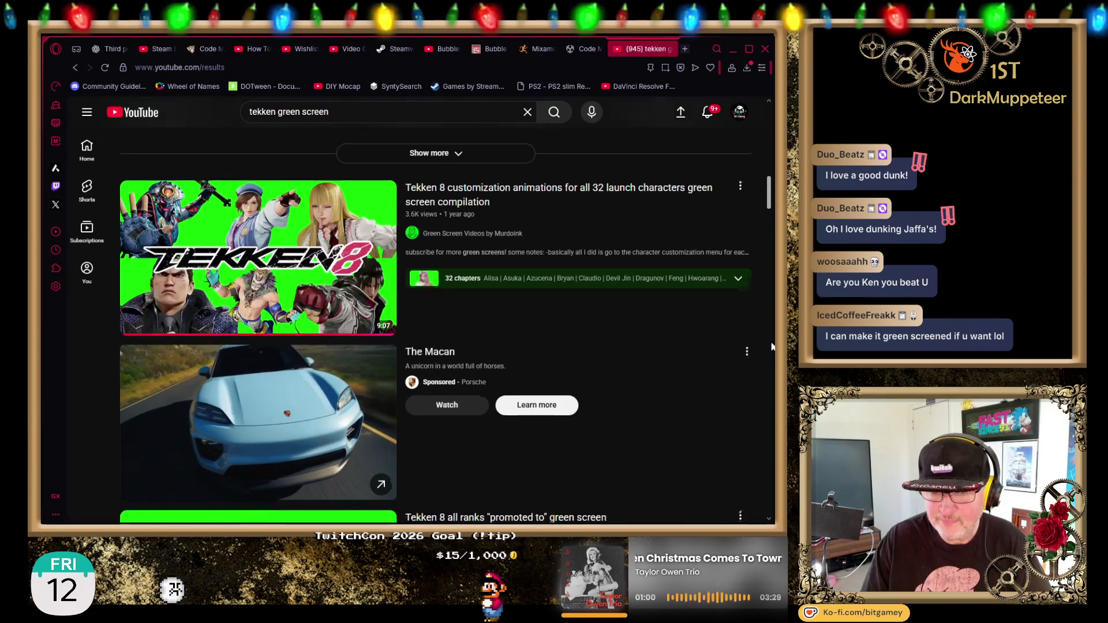
mouse_move(317, 284)
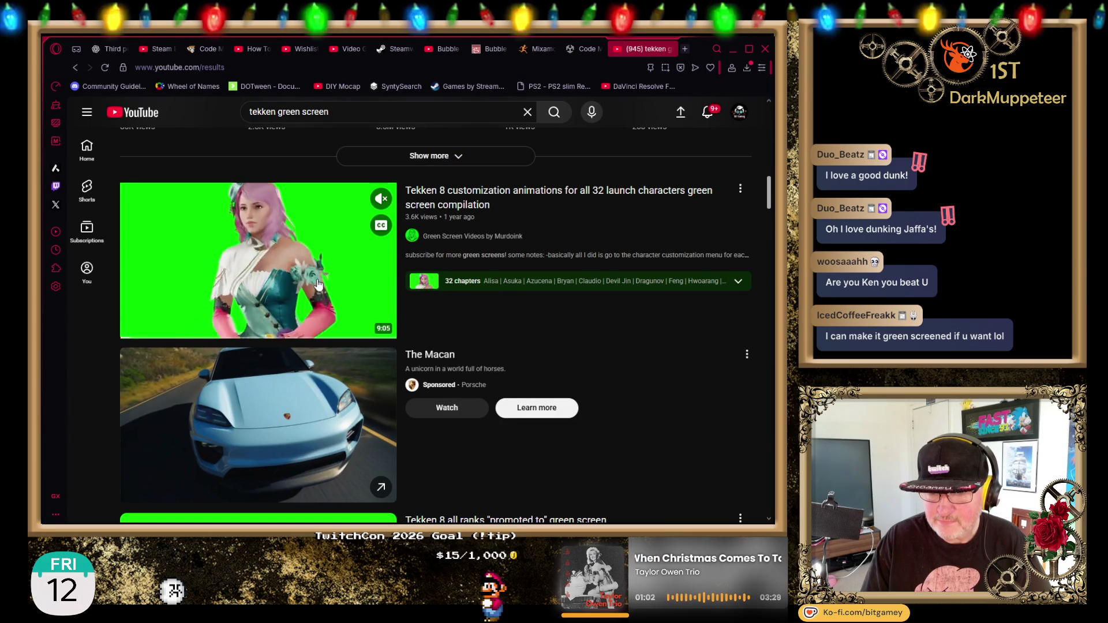
scroll(577, 283, "up", 6)
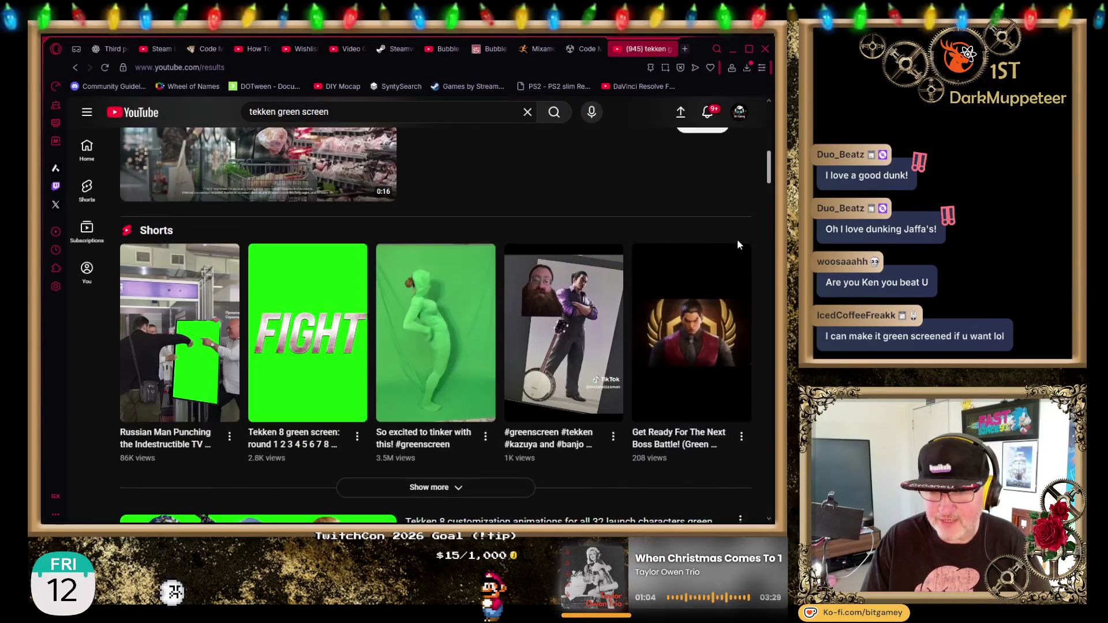
scroll(737, 244, "up", 7)
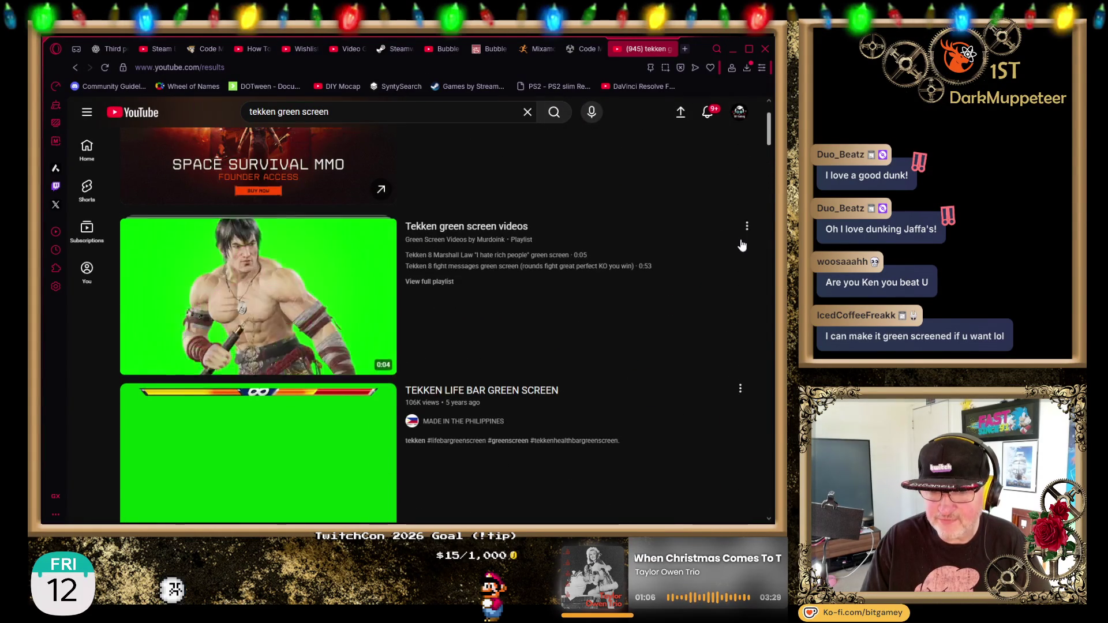
scroll(743, 246, "up", 2)
scroll(738, 239, "down", 13)
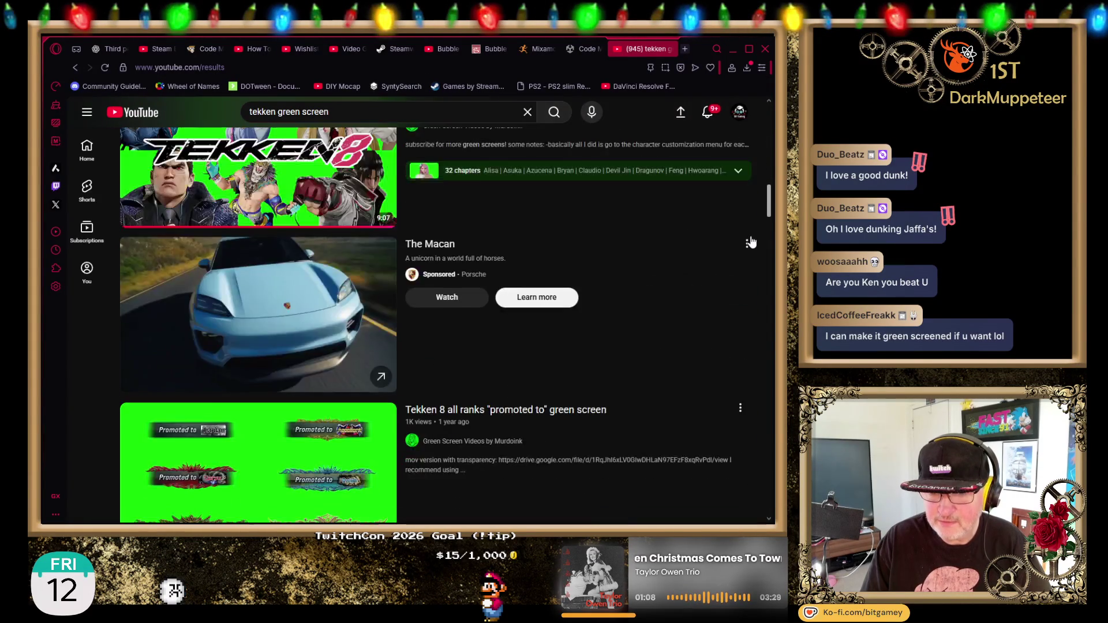
scroll(748, 254, "down", 9)
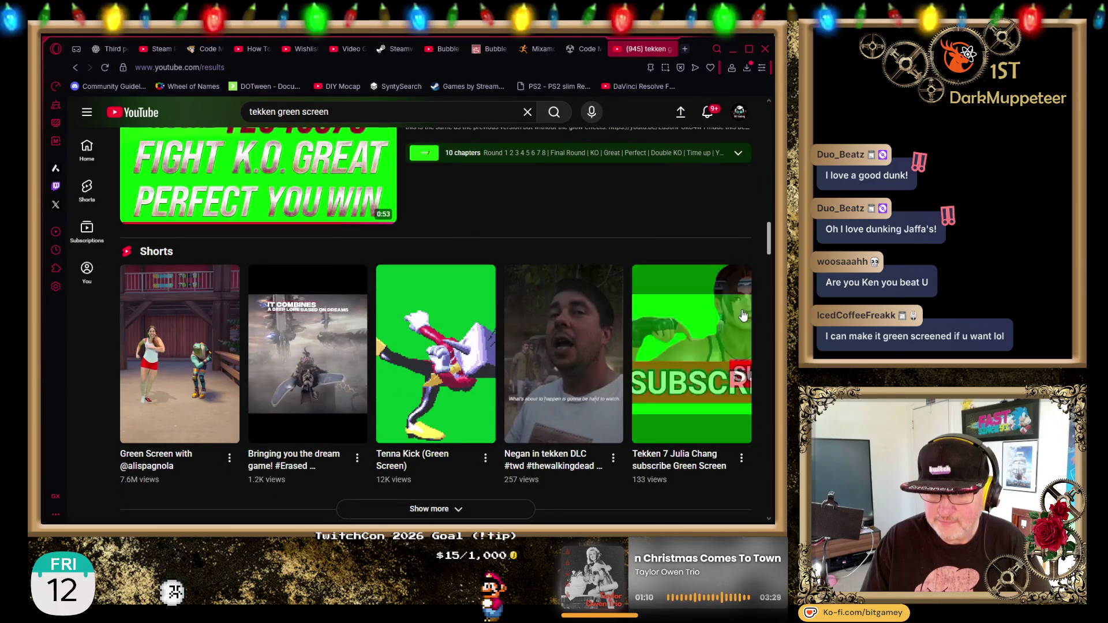
scroll(743, 315, "down", 3)
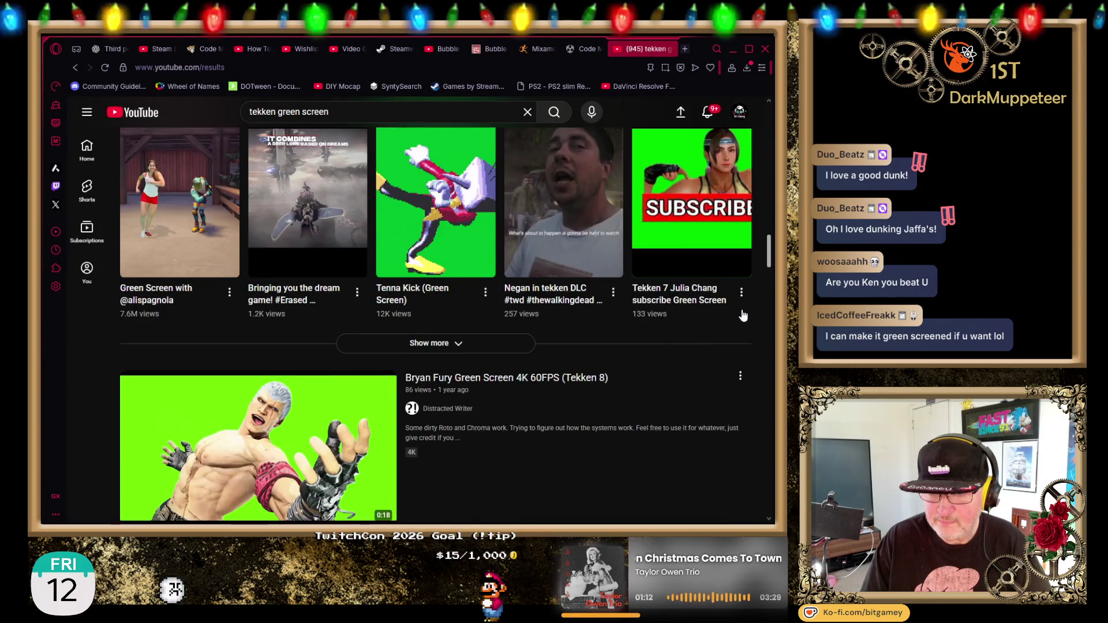
scroll(743, 315, "down", 3)
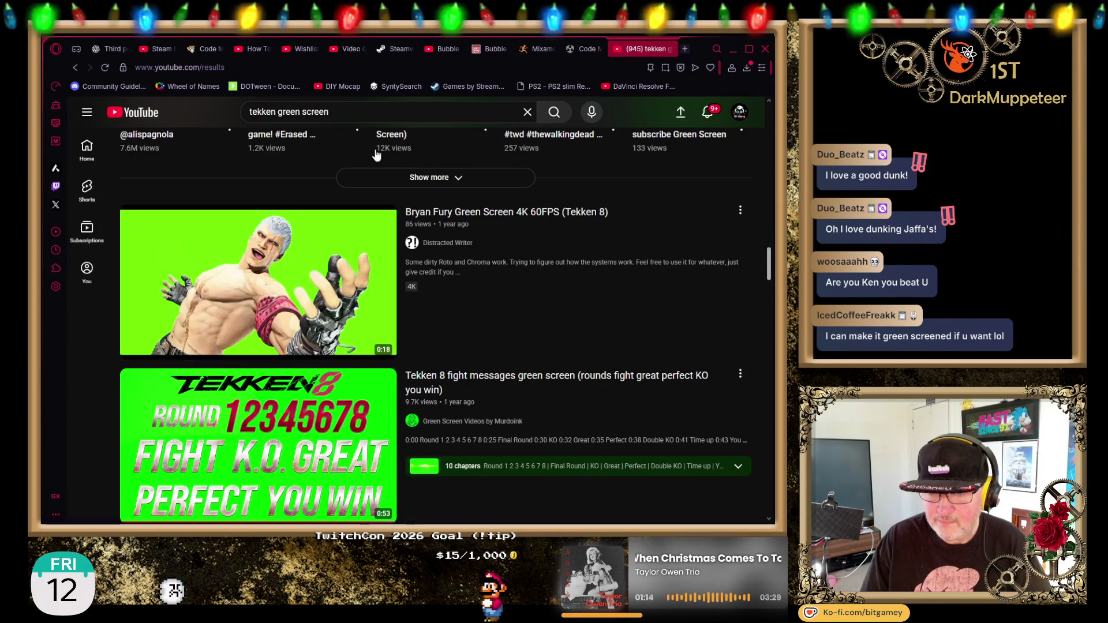
left_click(334, 116)
Search for 'tekken green screen win' and browse down to the Tekken 7 Croma Key result.
type("win")
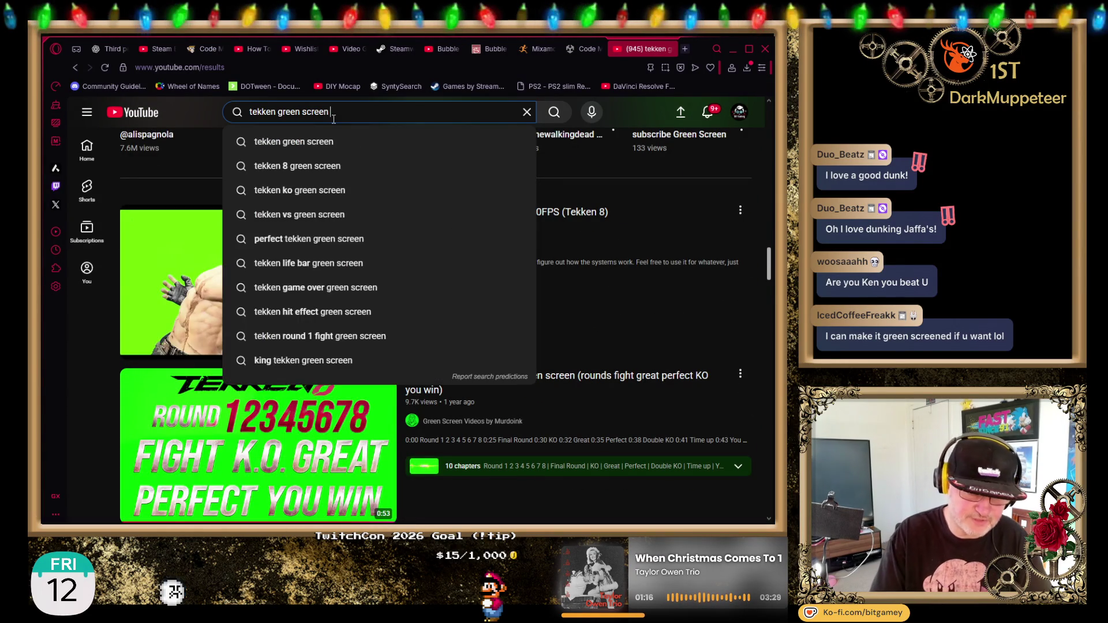
key("Return")
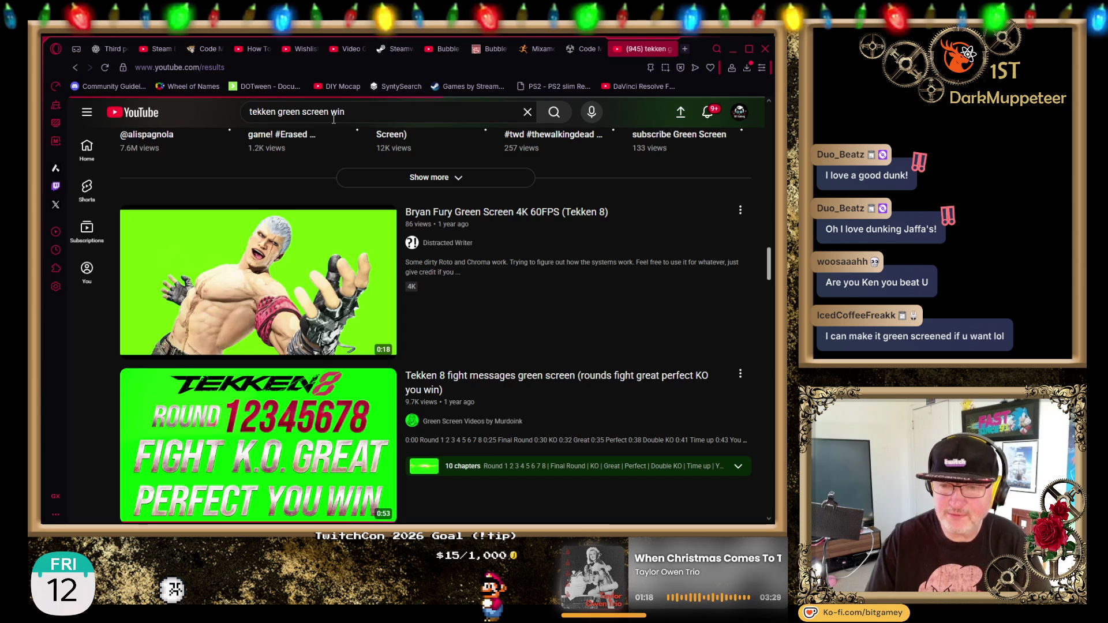
scroll(747, 275, "down", 5)
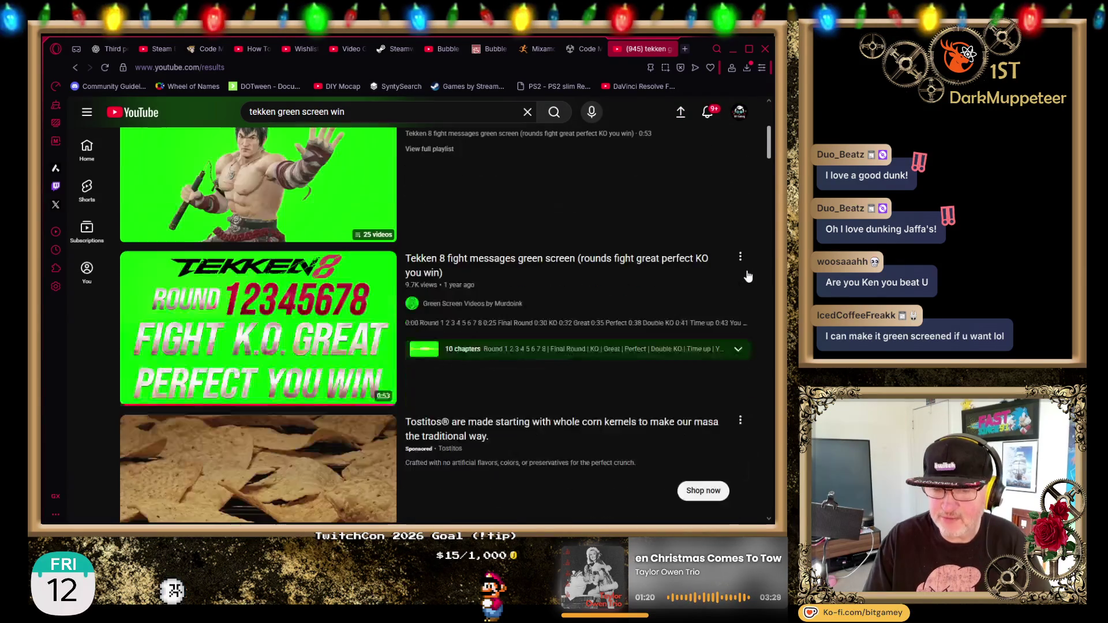
scroll(747, 276, "down", 2)
scroll(747, 276, "down", 4)
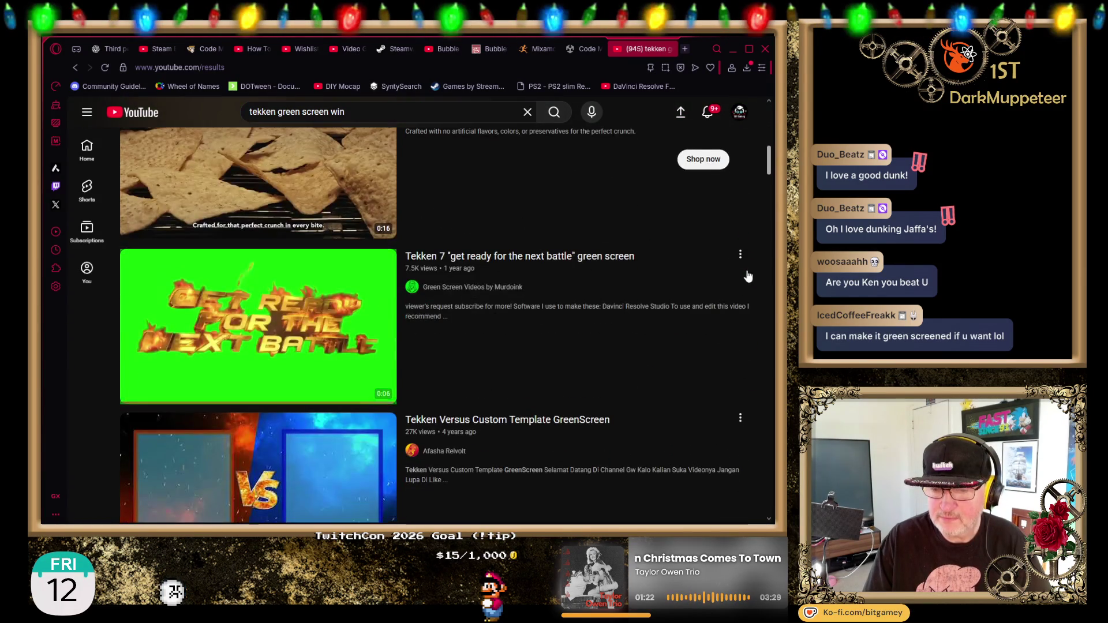
scroll(747, 275, "down", 4)
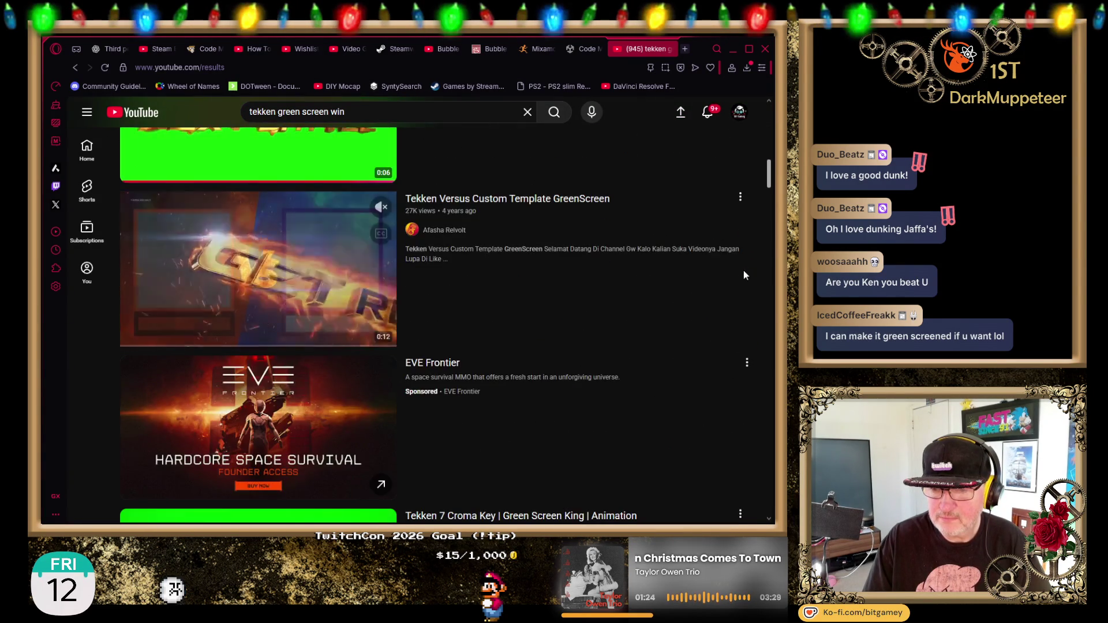
scroll(743, 275, "down", 5)
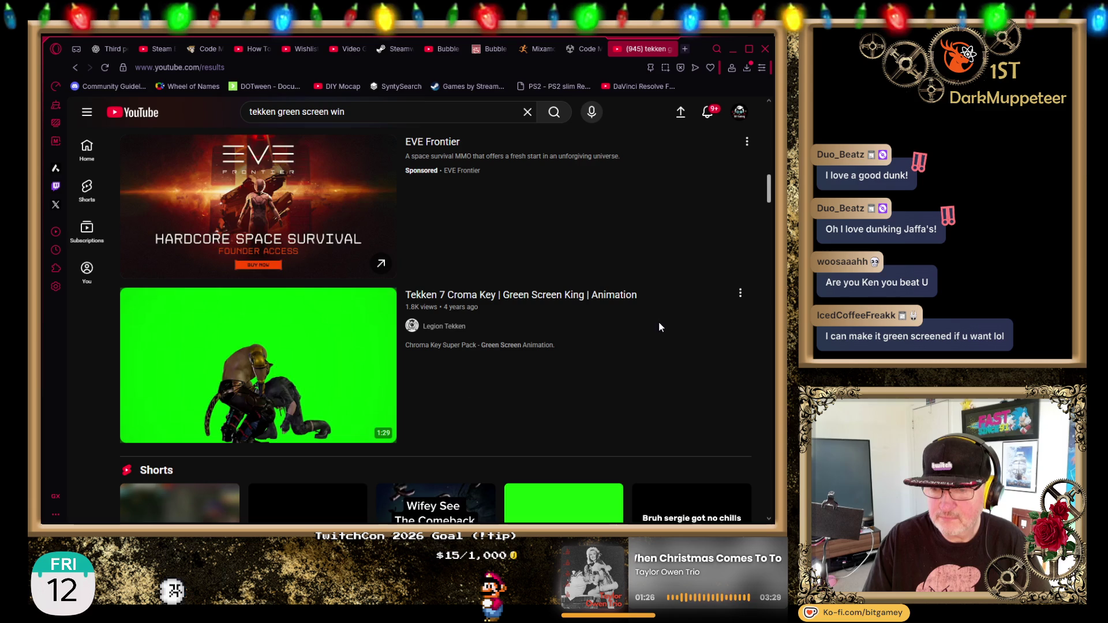
mouse_move(416, 378)
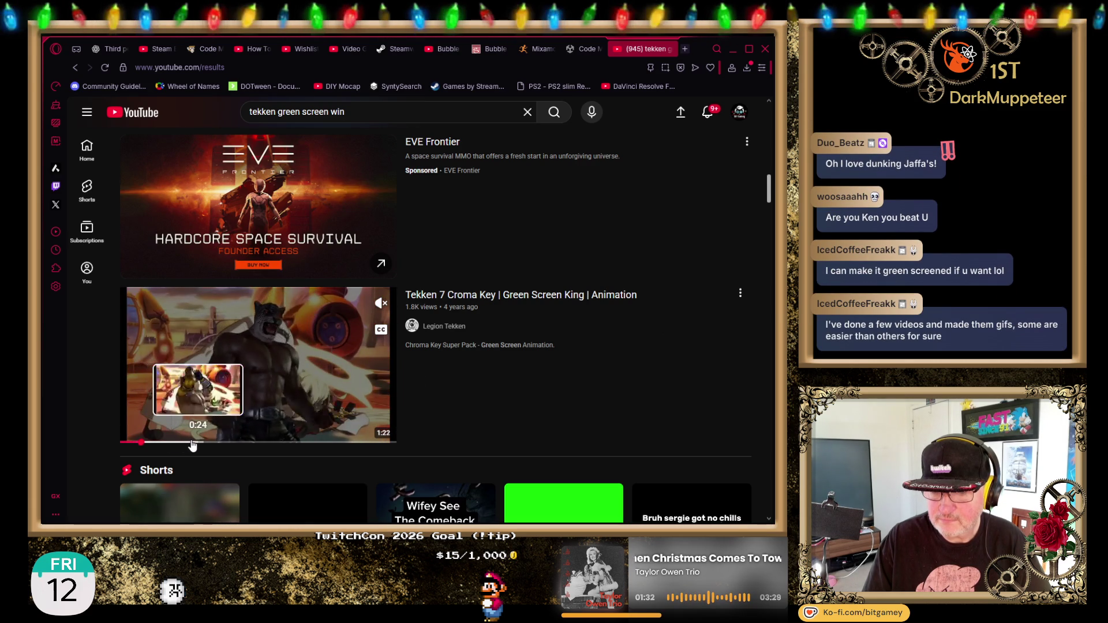
Skip ahead in the Tekken 7 Croma Key preview, then browse down to the Shorts row.
left_click(173, 448)
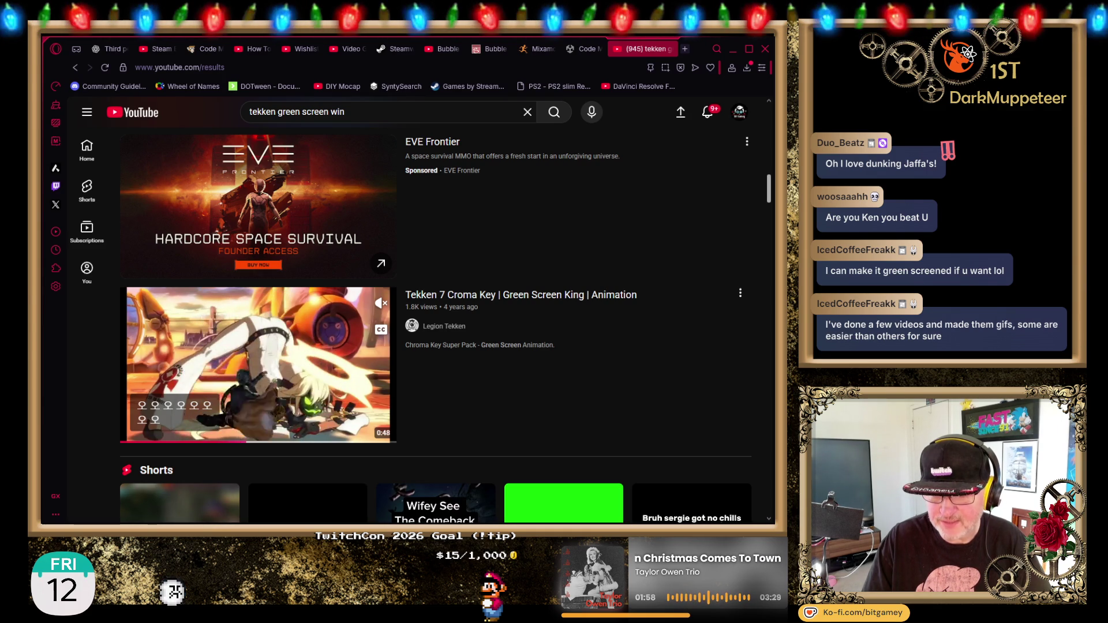
scroll(695, 359, "down", 4)
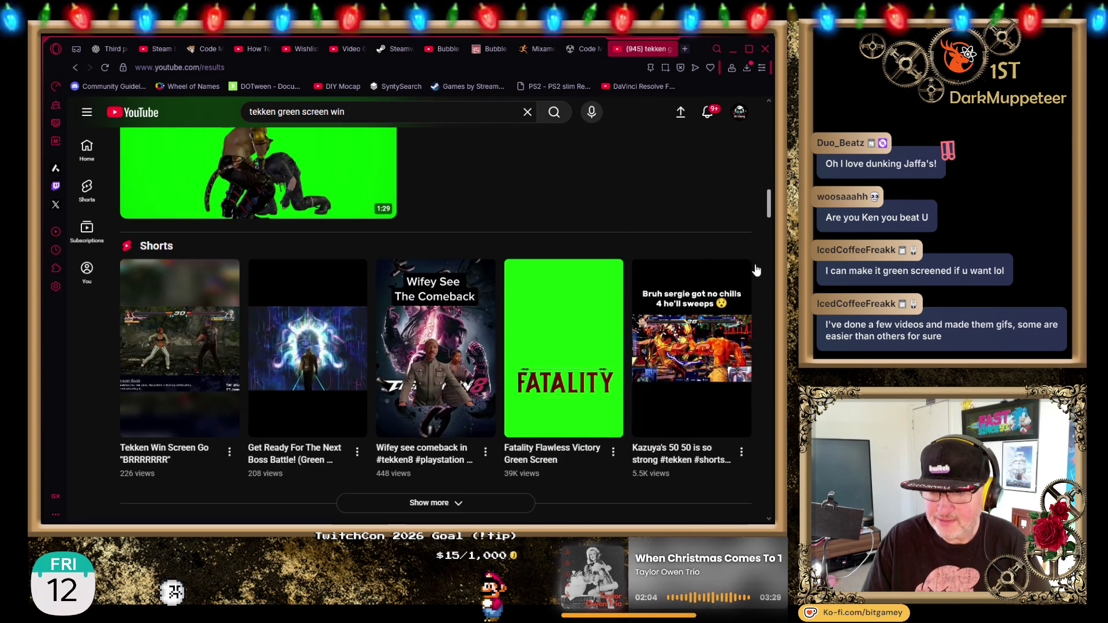
scroll(743, 317, "down", 6)
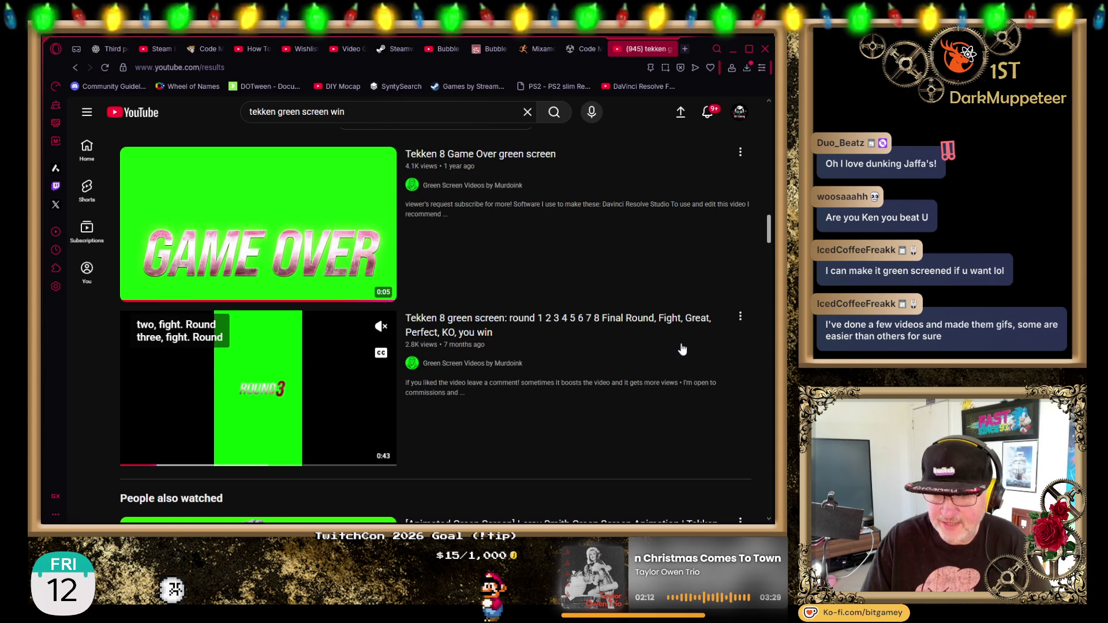
mouse_move(749, 299)
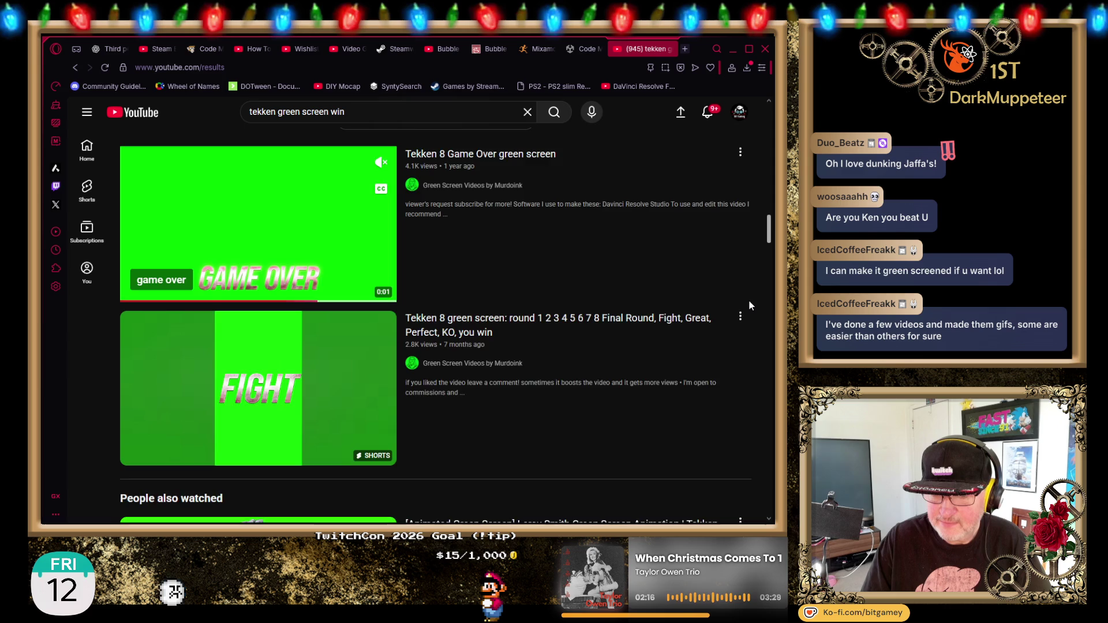
scroll(749, 305, "up", 1)
scroll(749, 305, "down", 1)
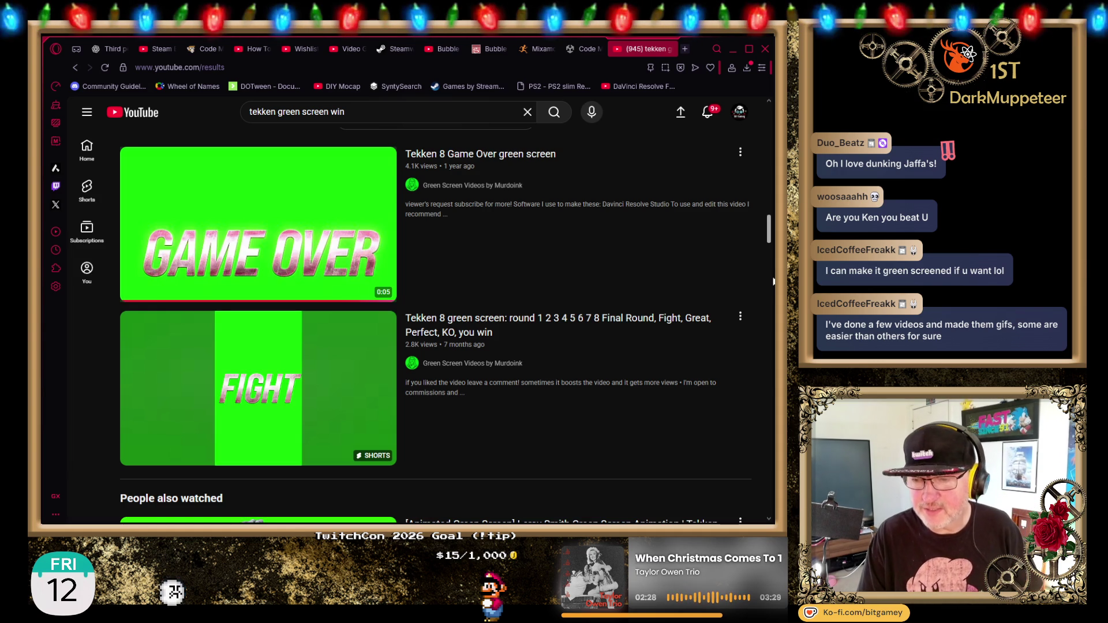
scroll(753, 261, "down", 1)
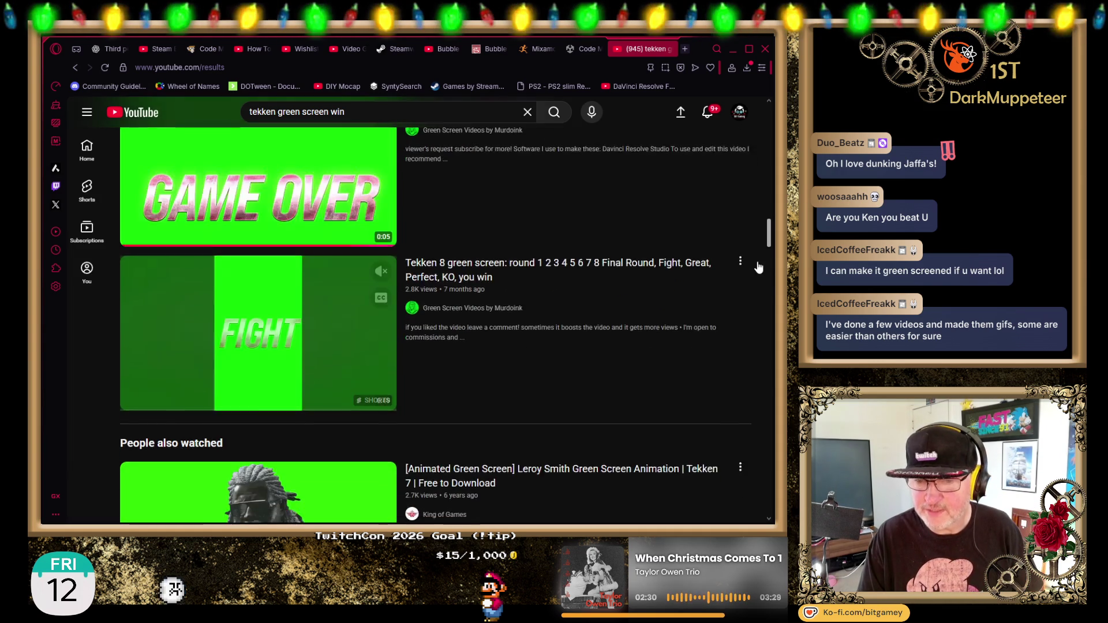
scroll(758, 267, "down", 2)
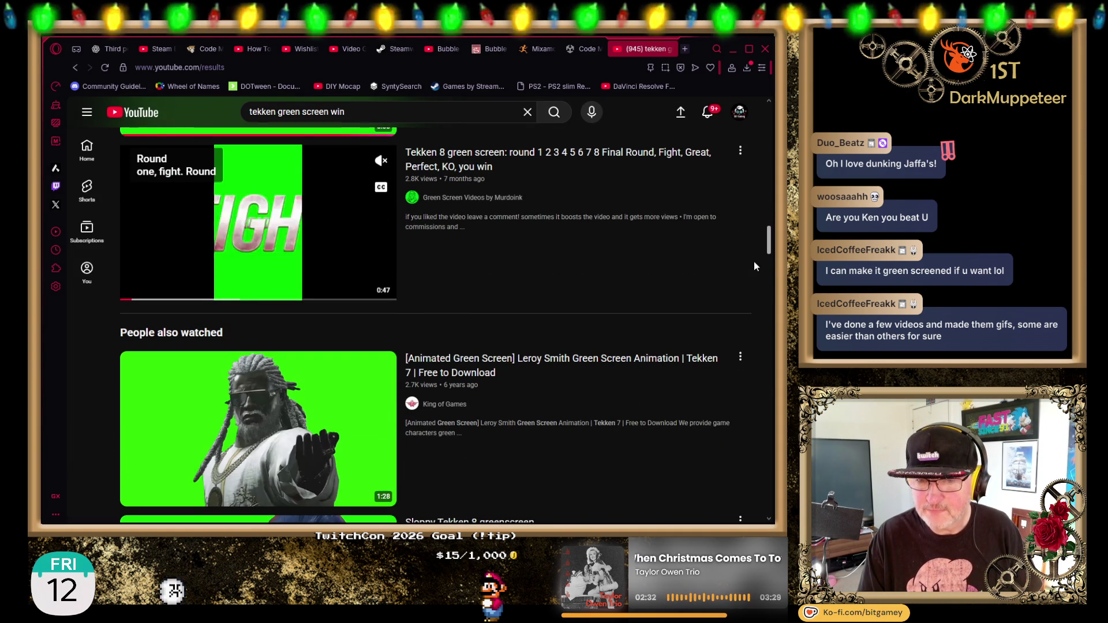
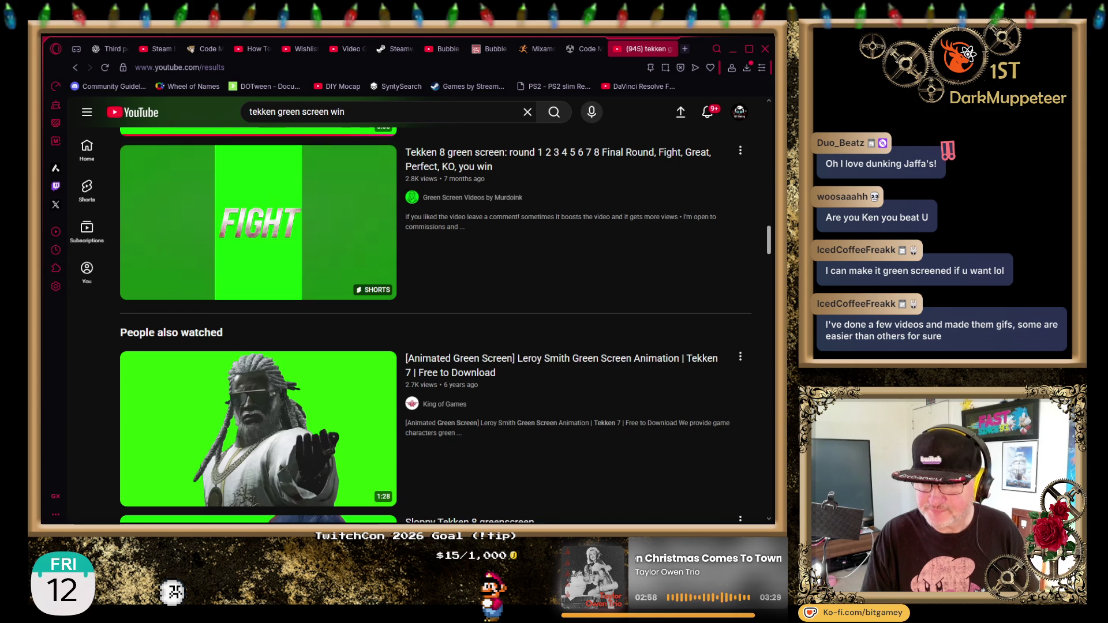
Scroll past the Tekken green screen clips and start typing 'green screen' in a new tab.
scroll(761, 400, "down", 4)
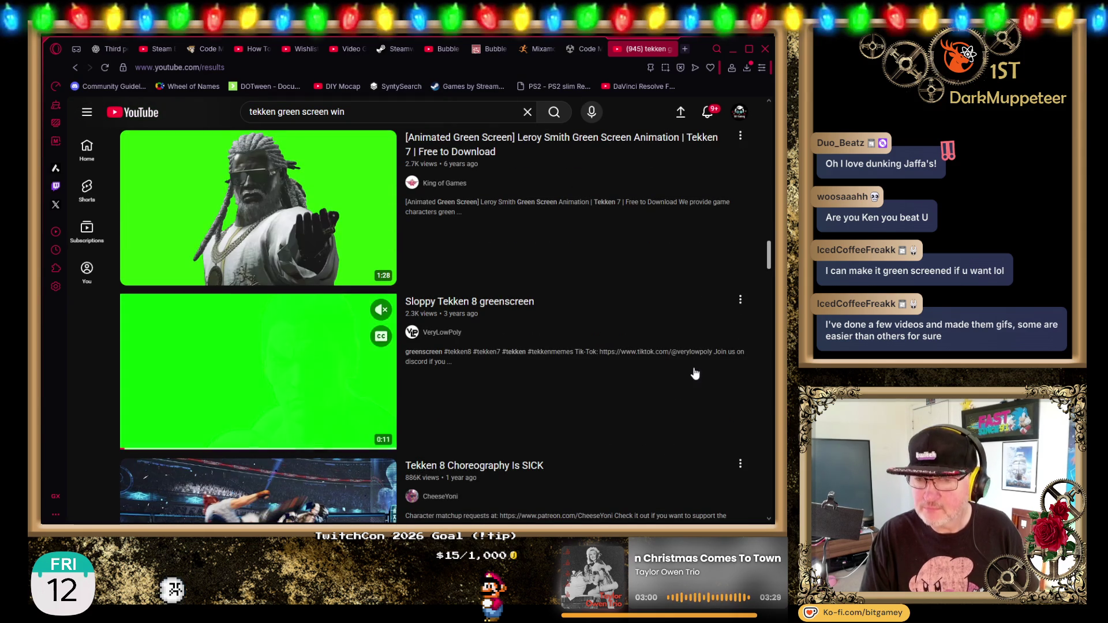
mouse_move(272, 235)
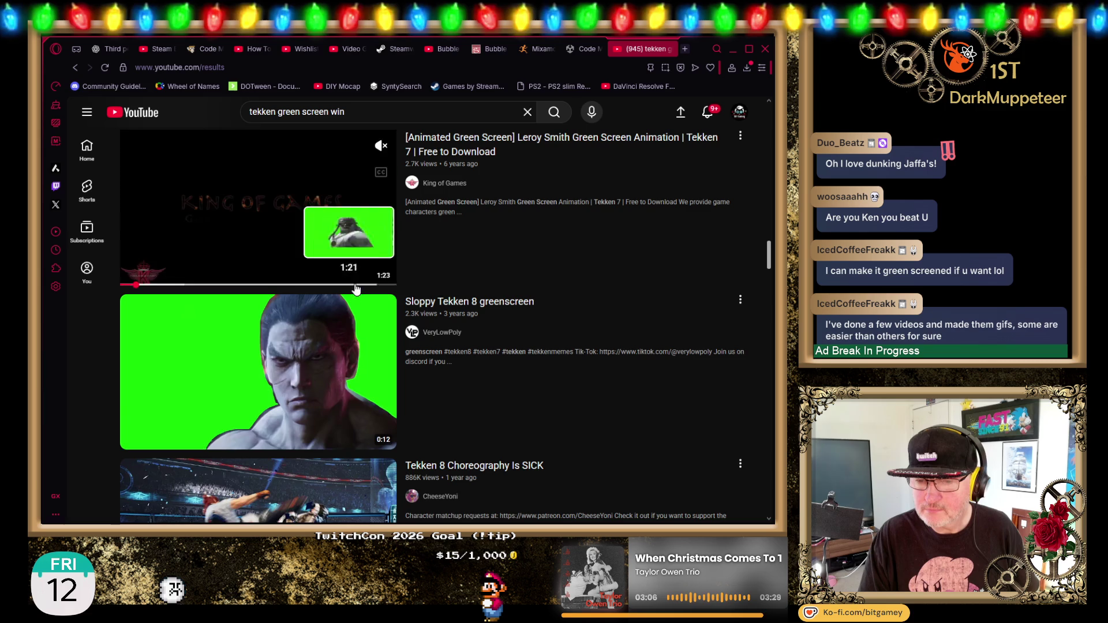
scroll(632, 288, "down", 3)
left_click(685, 50)
type("green screen video c")
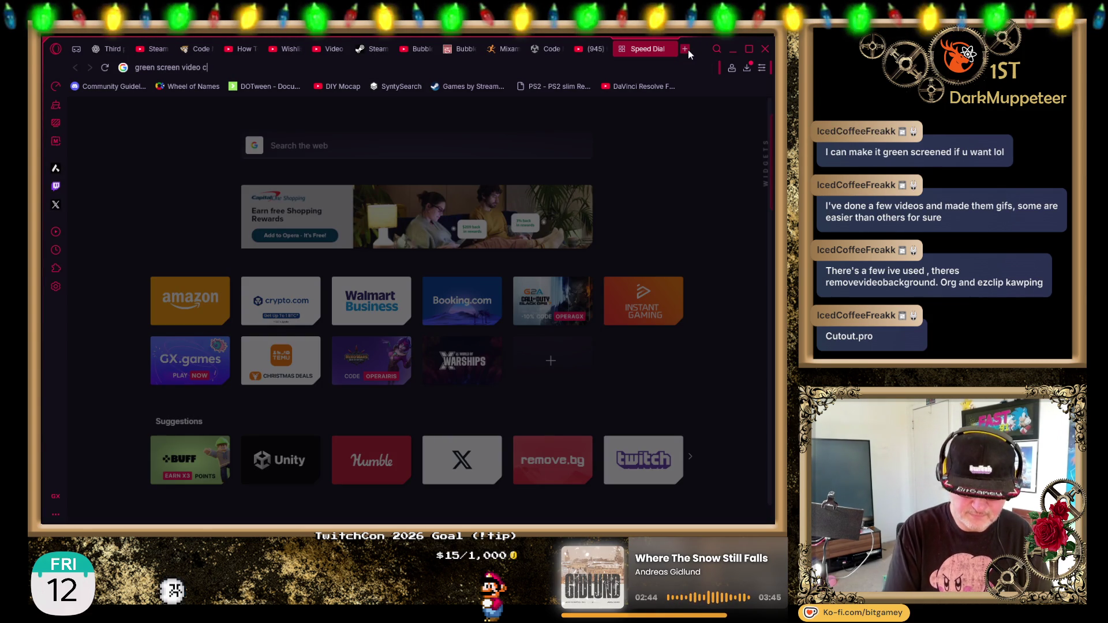
Search Google for 'green screen video convert' and scroll through the results.
type("ter")
key("Return")
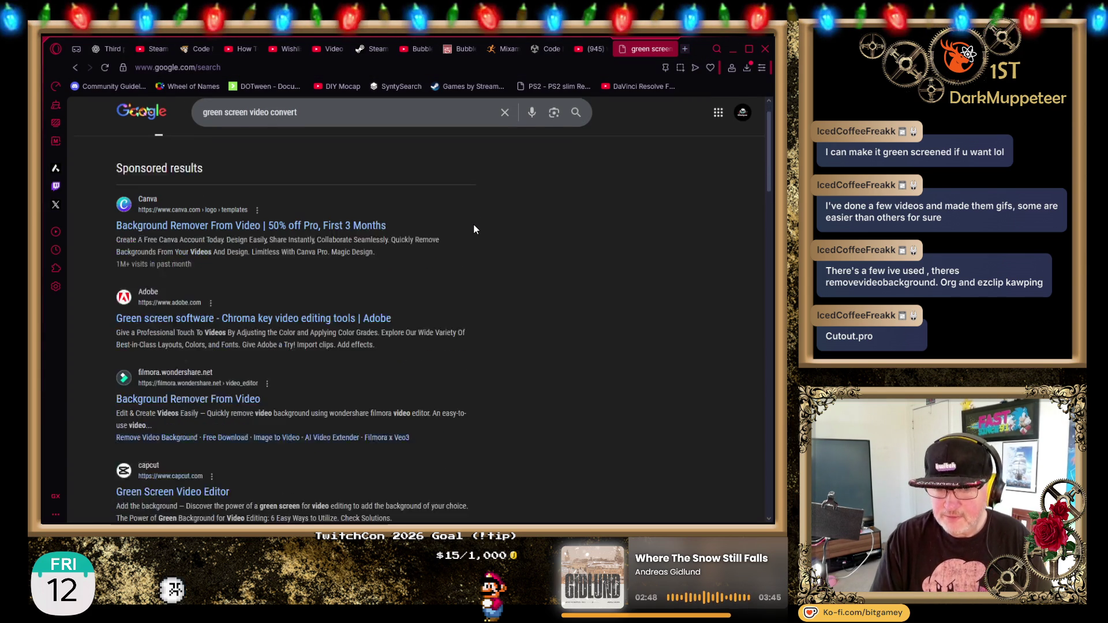
scroll(468, 218, "down", 1)
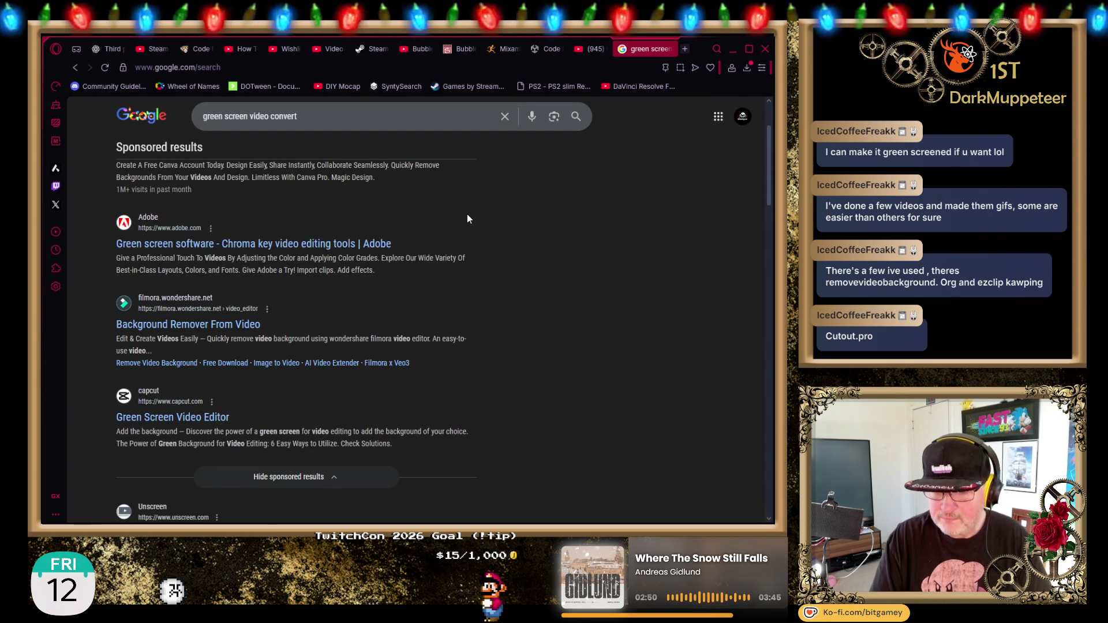
scroll(468, 218, "down", 2)
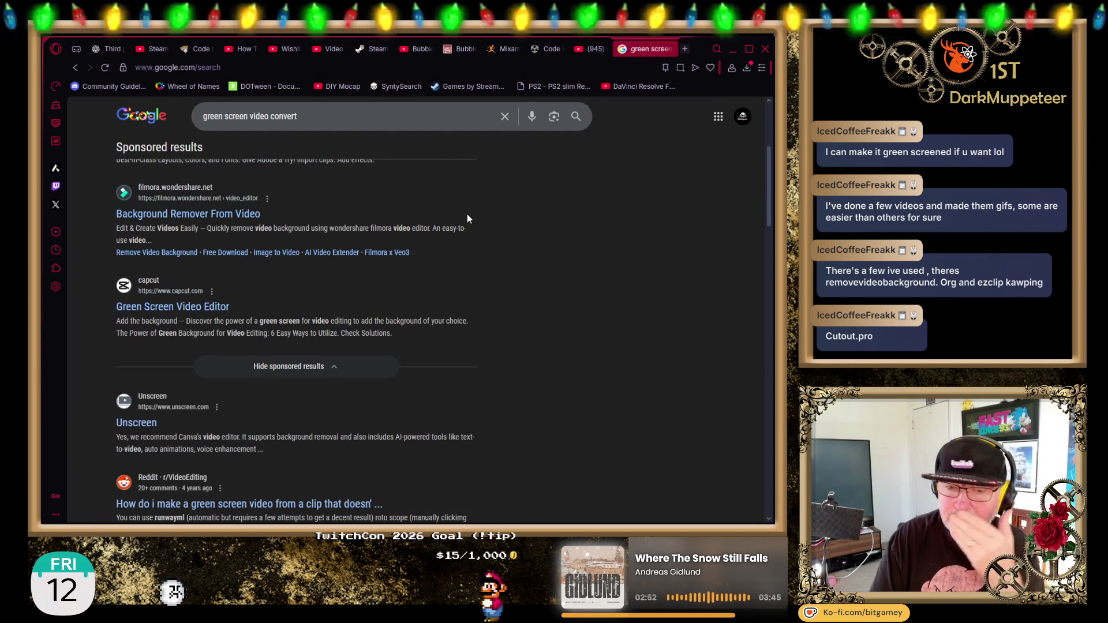
scroll(496, 256, "down", 4)
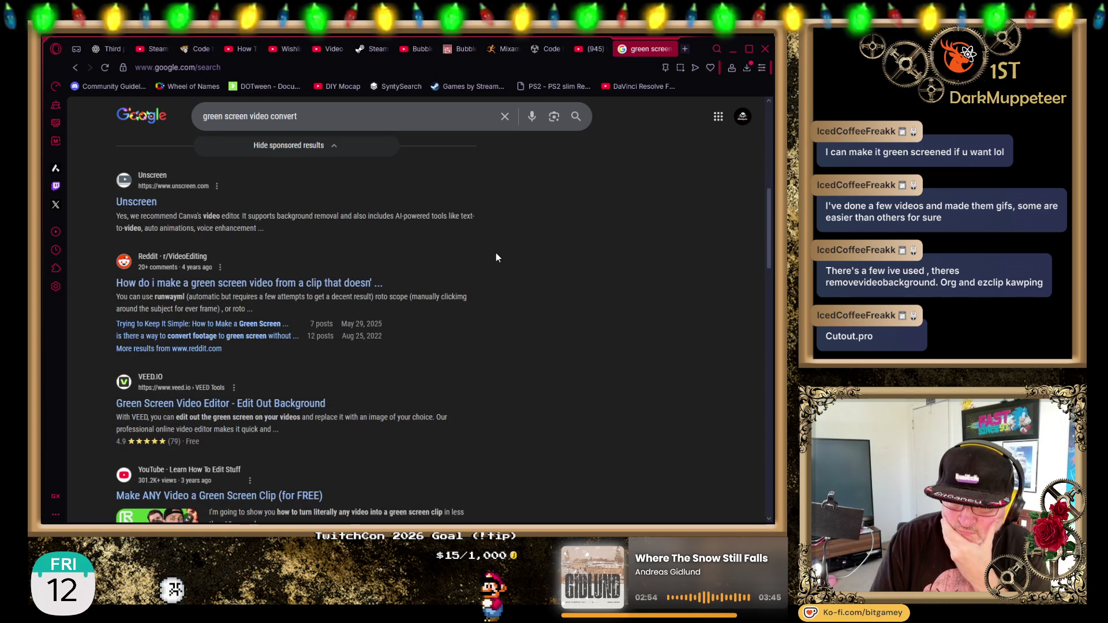
Select 'runwayml' in a snippet and open the r/VideoEditing Reddit thread.
scroll(530, 269, "down", 1)
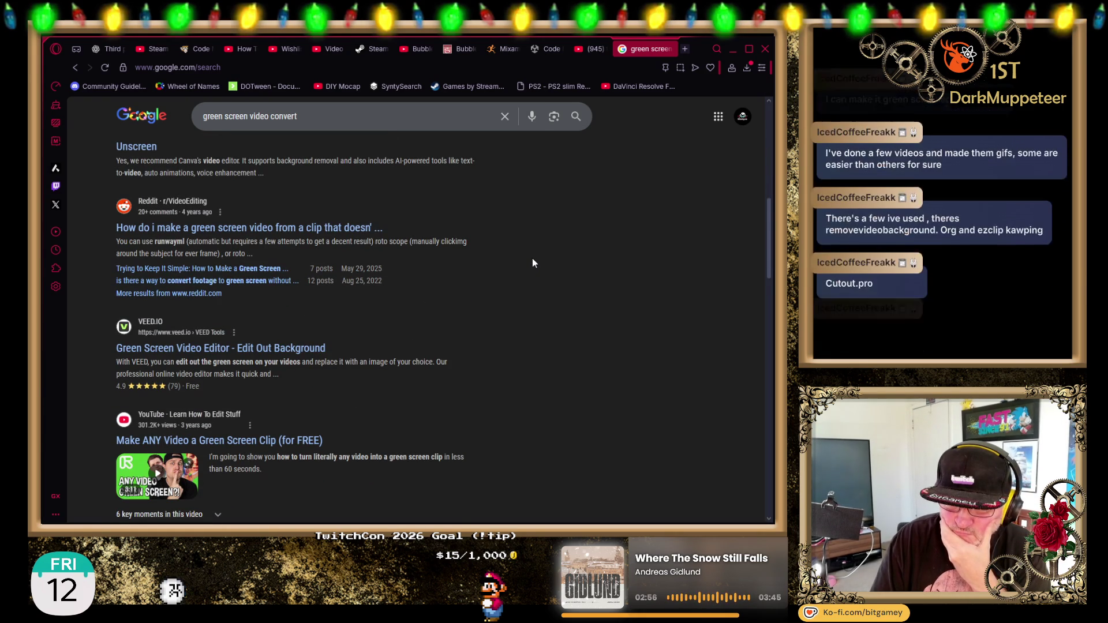
double_click(167, 242)
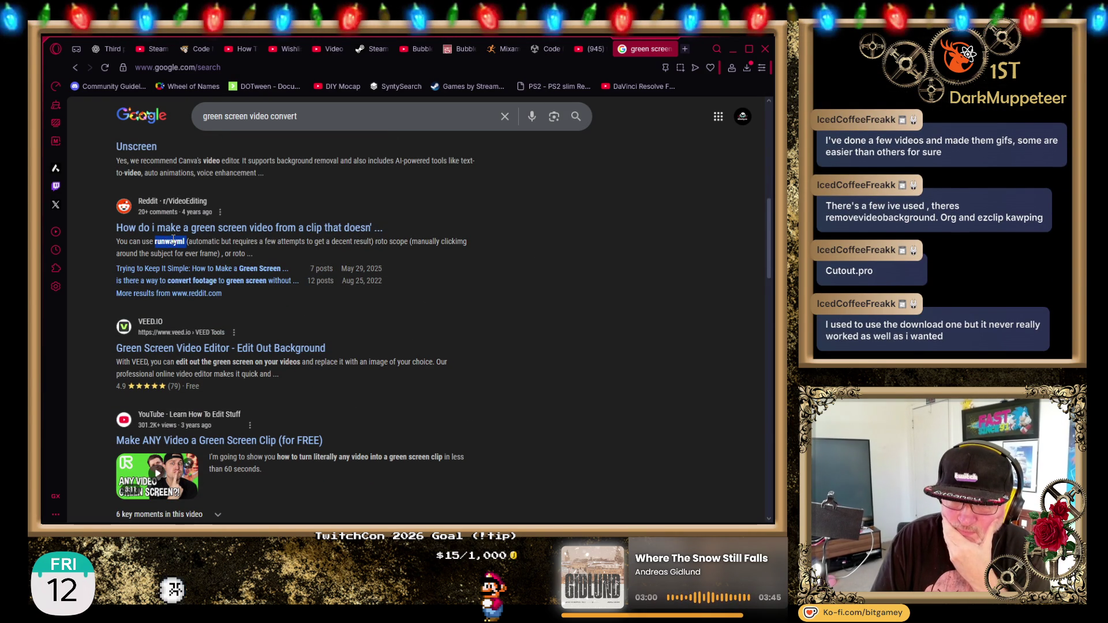
left_click(227, 229)
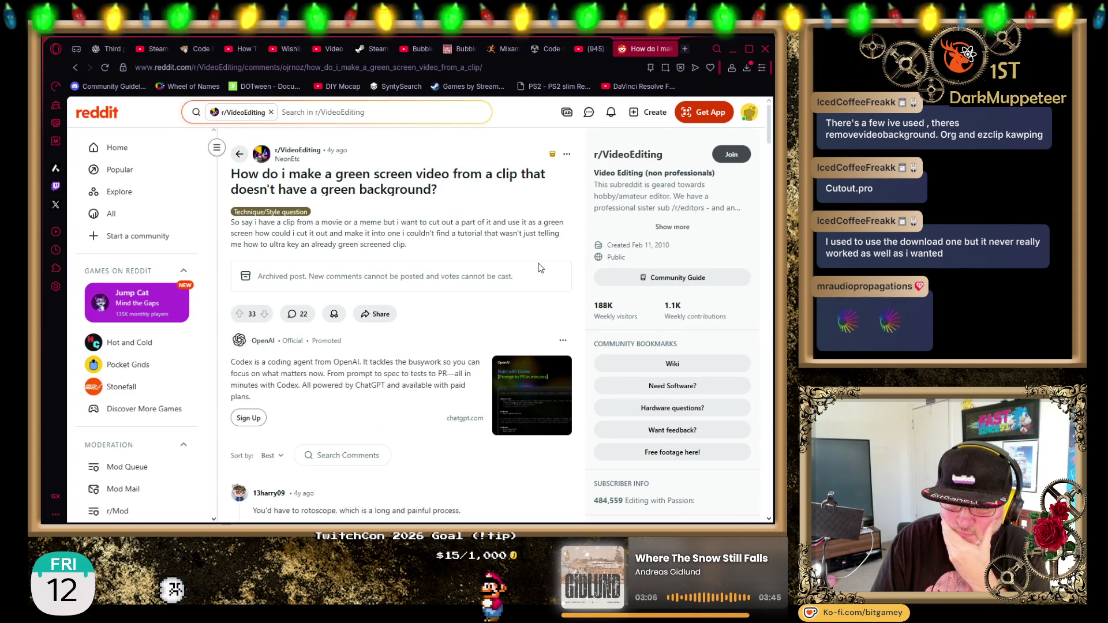
Find 'runway' in the Reddit thread, expand the collapsed reply, and select 'runwayml'.
key("ctrl+f")
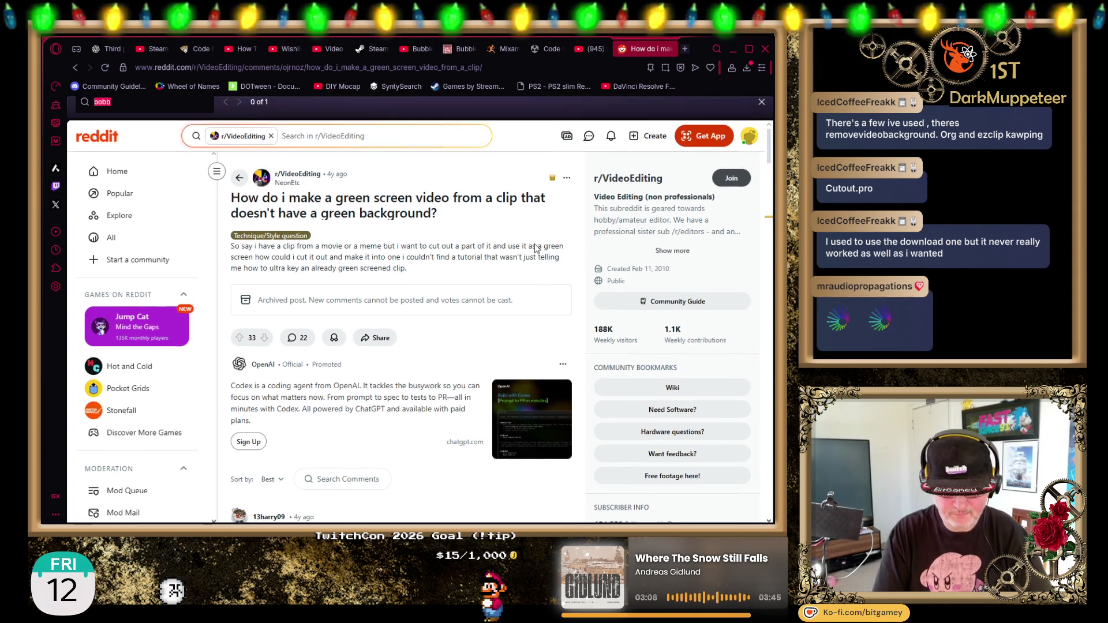
type("runway")
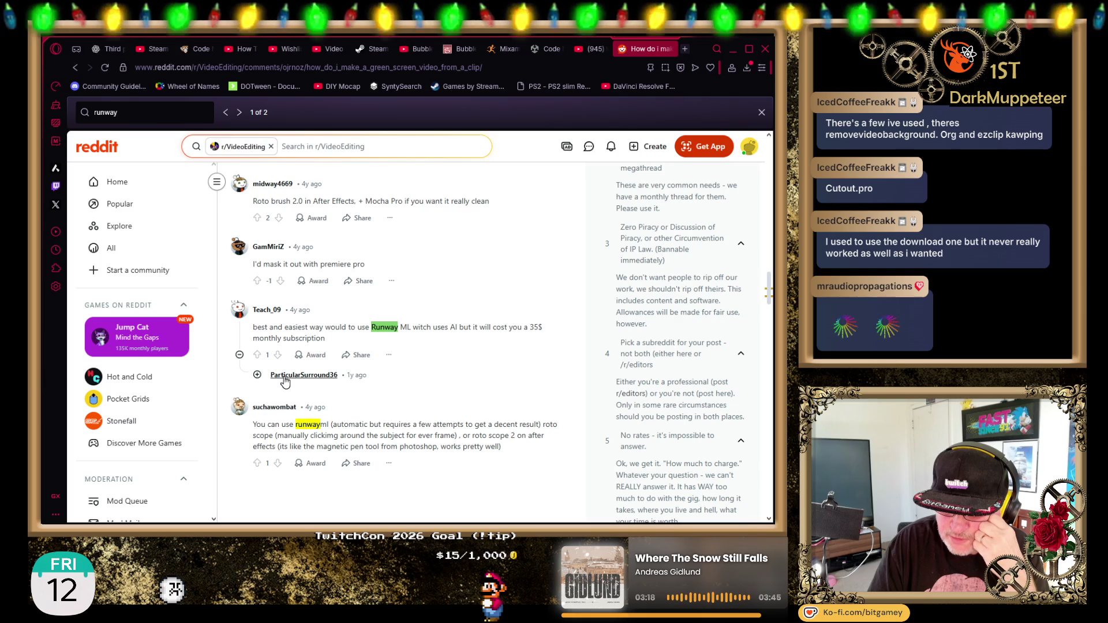
left_click(257, 377)
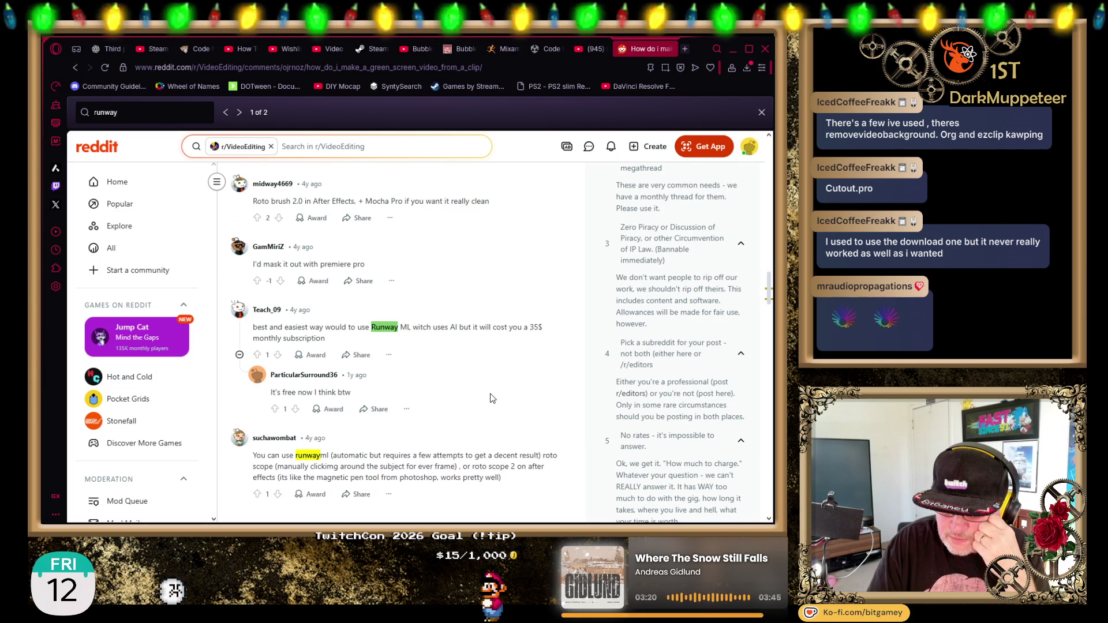
scroll(493, 399, "down", 1)
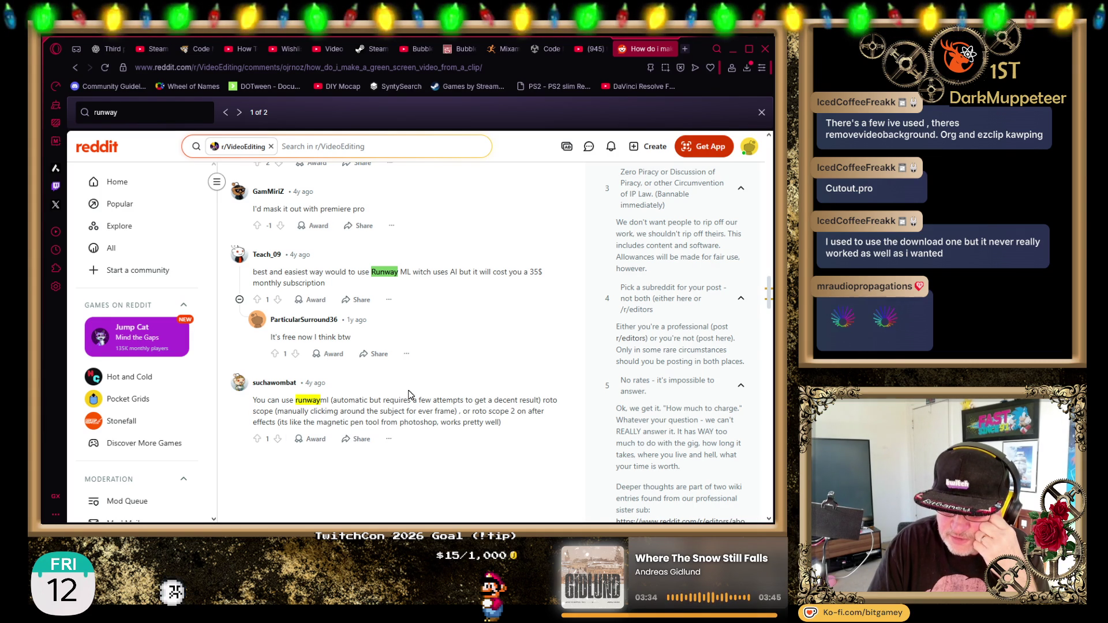
double_click(311, 400)
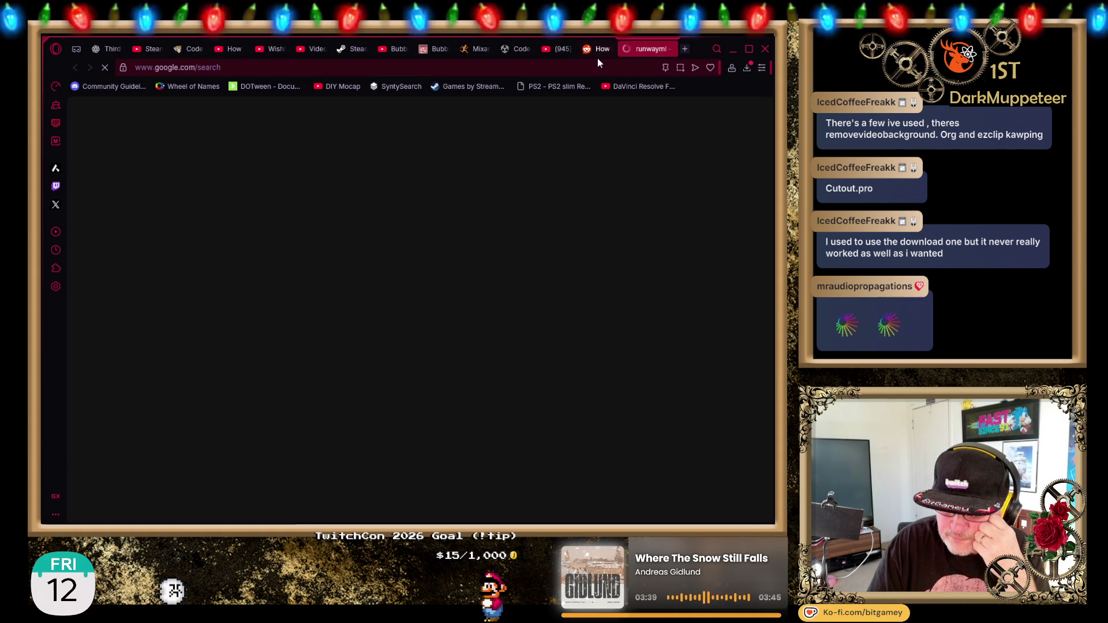
Search Google for runwayml, close the Reddit thread, and open the official Runway website.
left_click(608, 51)
left_click(628, 49)
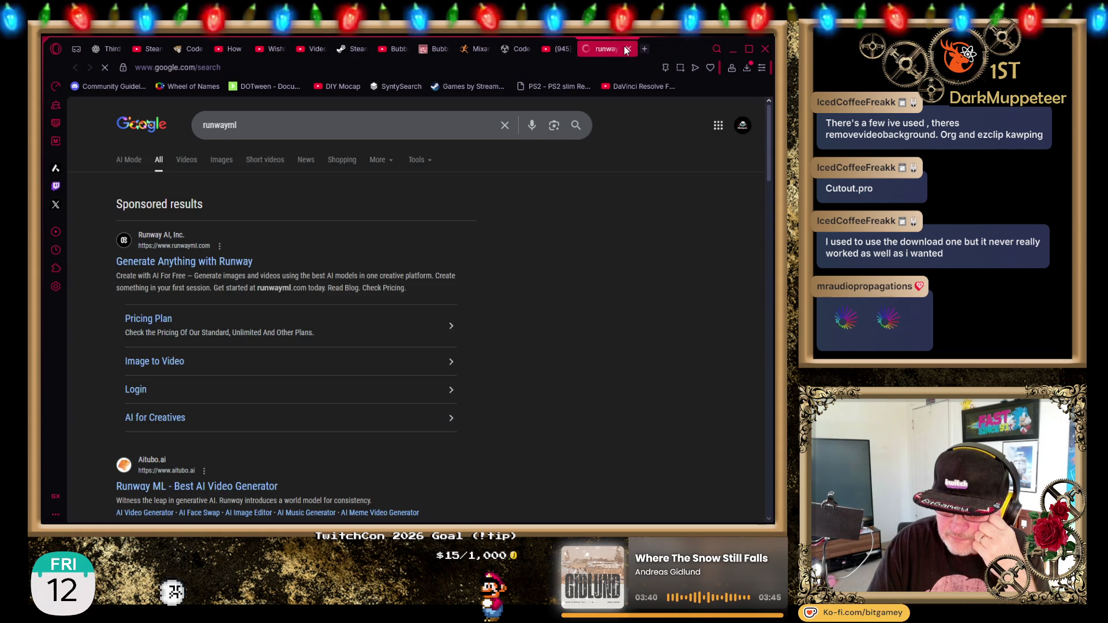
left_click(198, 261)
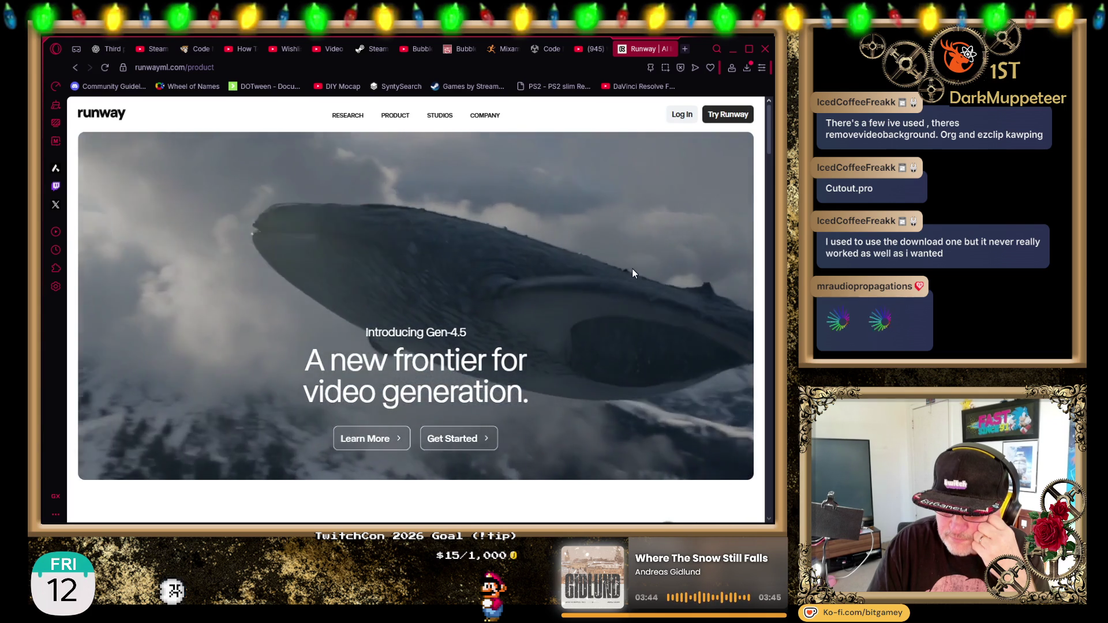
Read down Runway's product page and open its Pricing page from the footer.
scroll(581, 274, "down", 10)
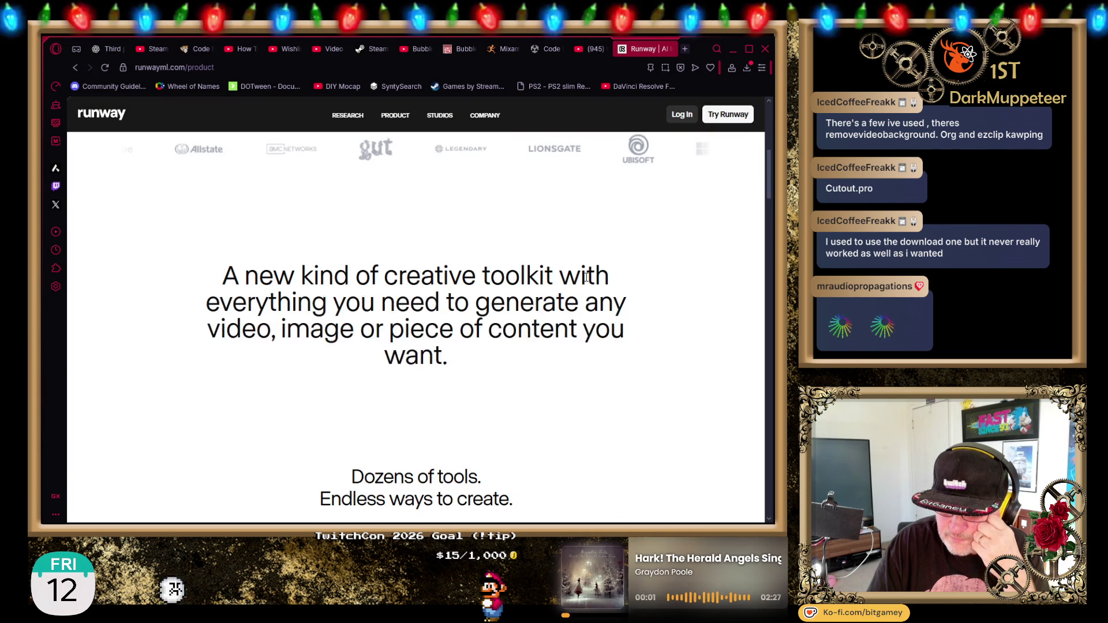
scroll(581, 275, "down", 3)
scroll(297, 371, "down", 4)
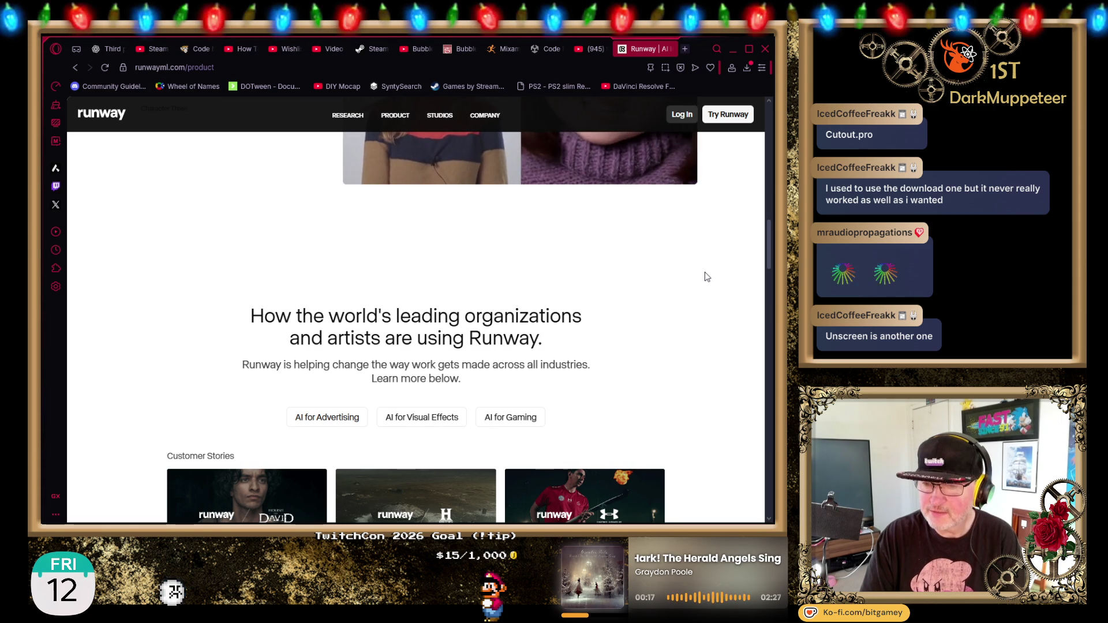
scroll(705, 272, "down", 4)
scroll(701, 319, "down", 10)
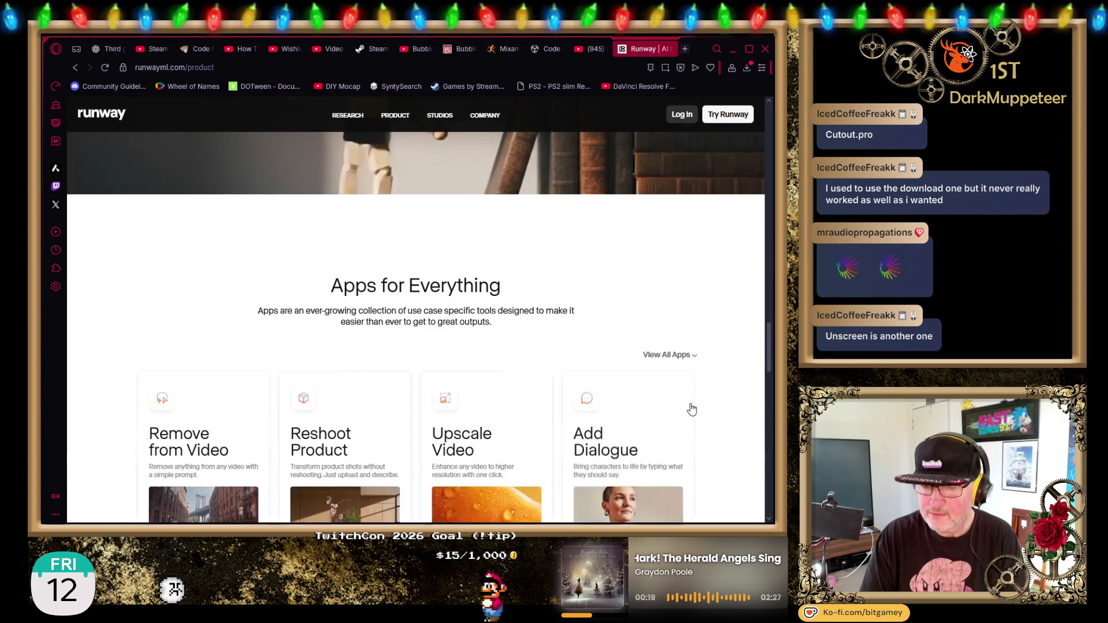
scroll(687, 408, "down", 10)
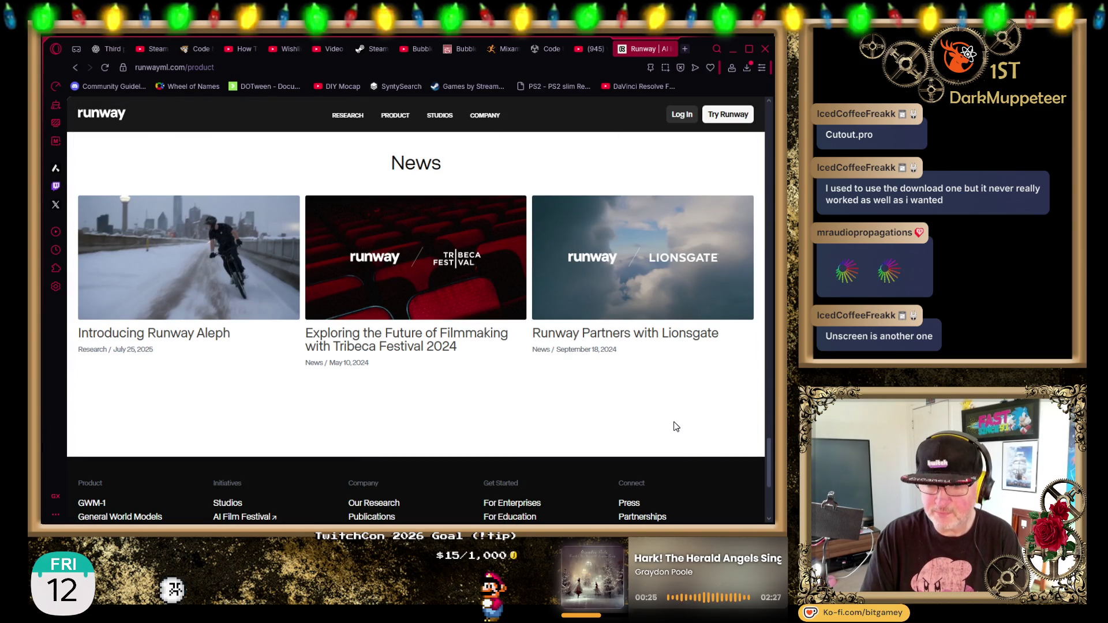
scroll(673, 421, "down", 3)
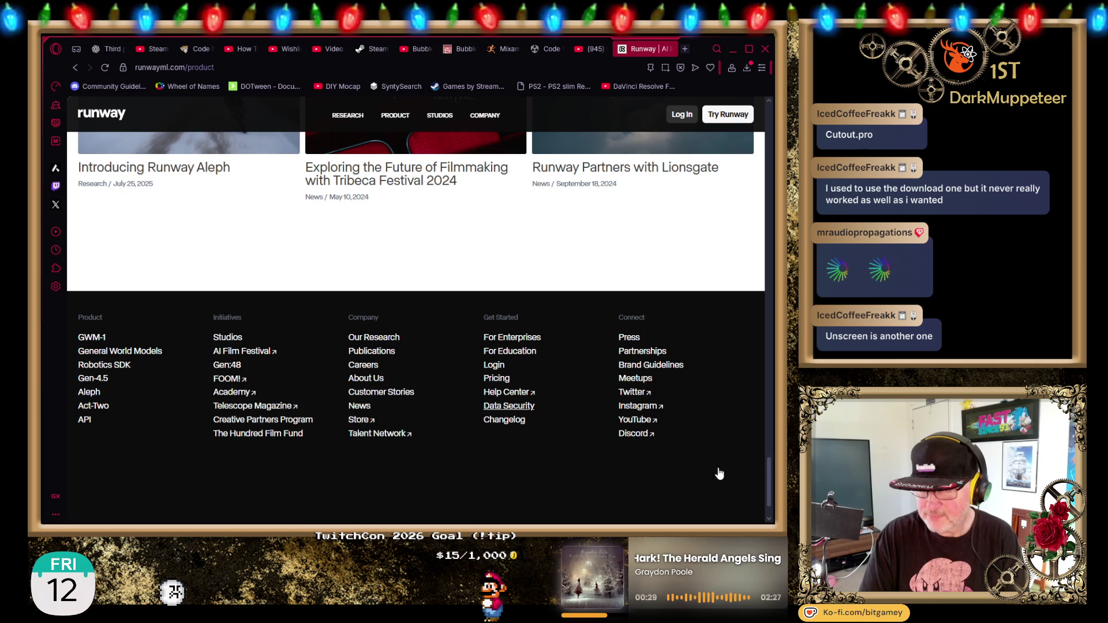
left_click(497, 379)
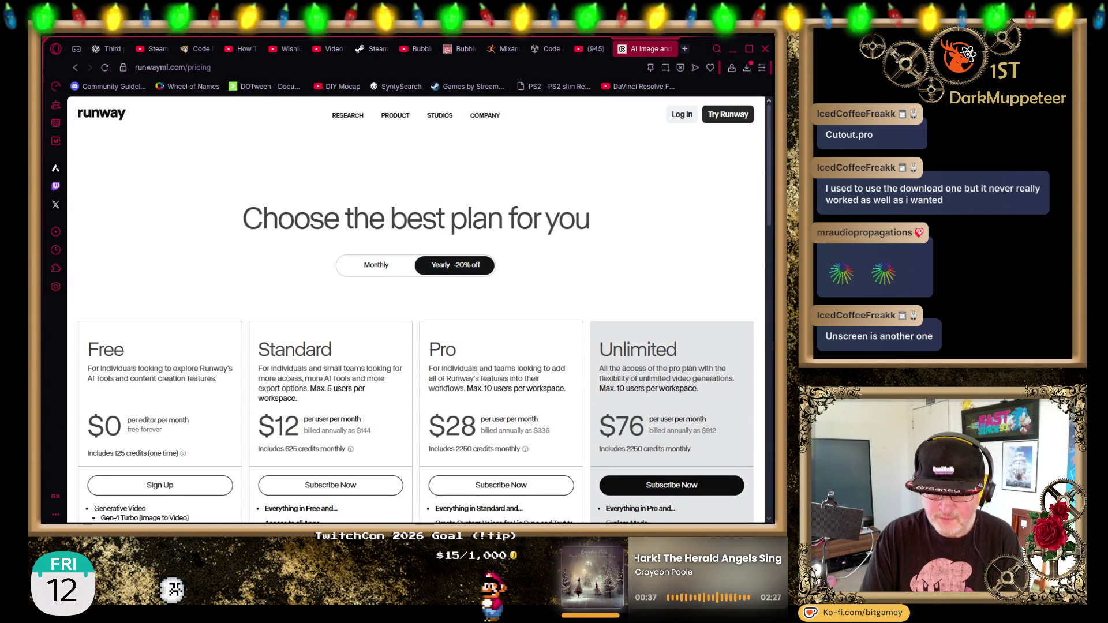
Review Runway's Free, Standard, Pro and Unlimited plan cards, then focus the address bar.
scroll(195, 401, "down", 1)
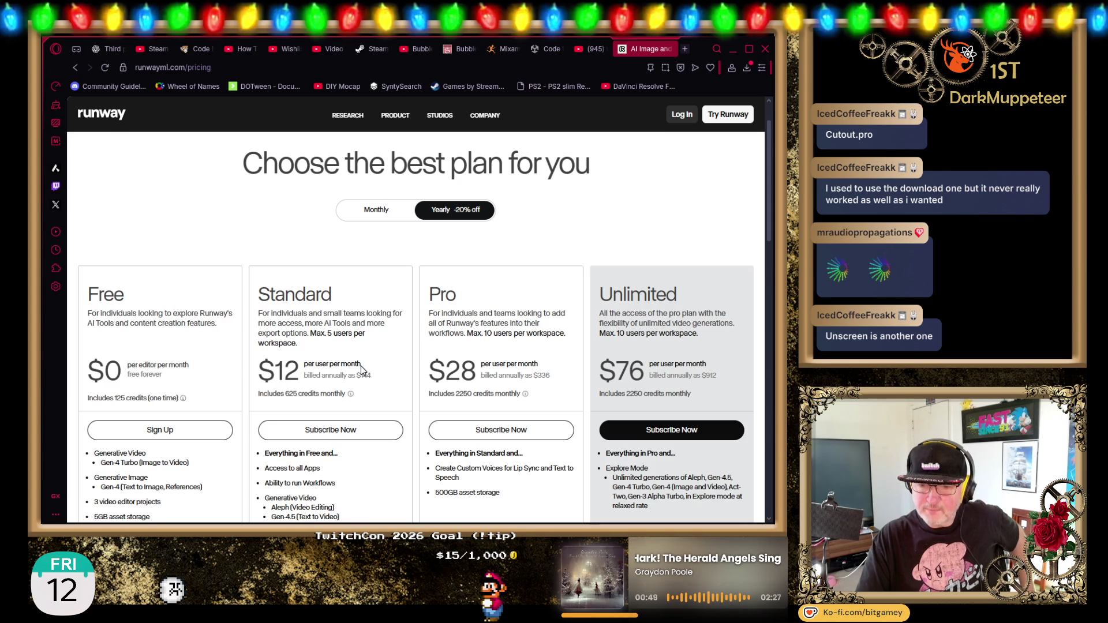
scroll(407, 322, "down", 3)
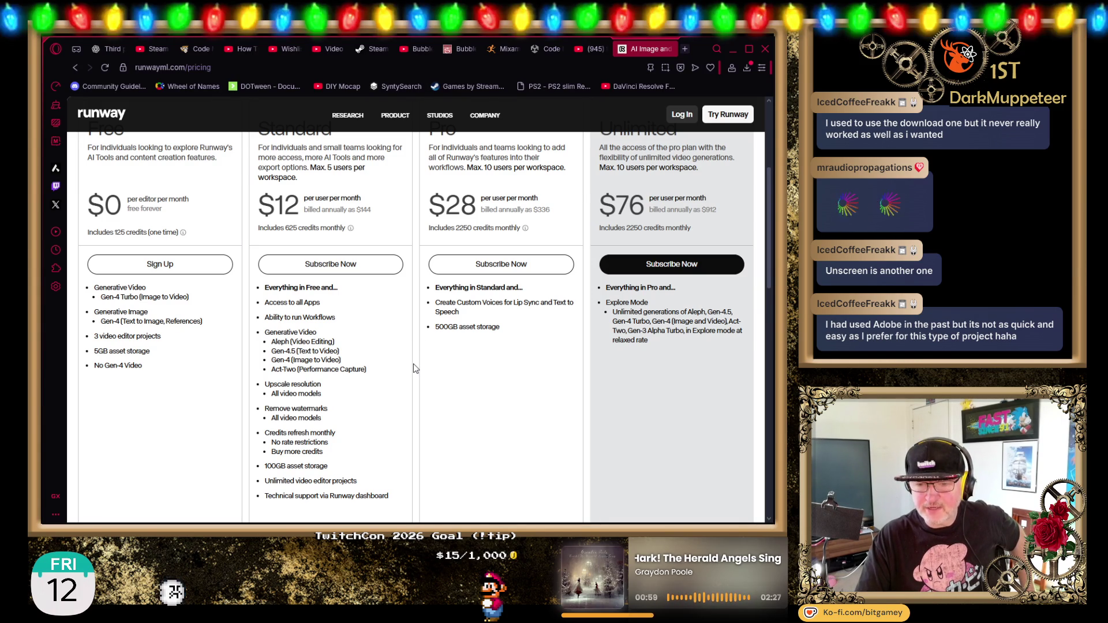
scroll(413, 363, "up", 4)
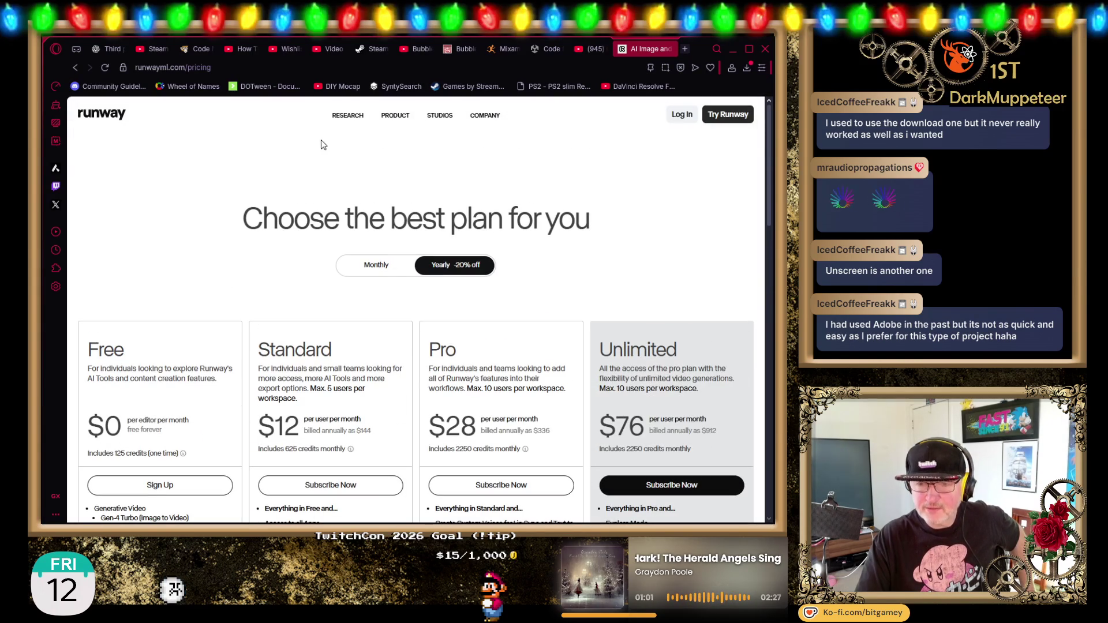
left_click(302, 69)
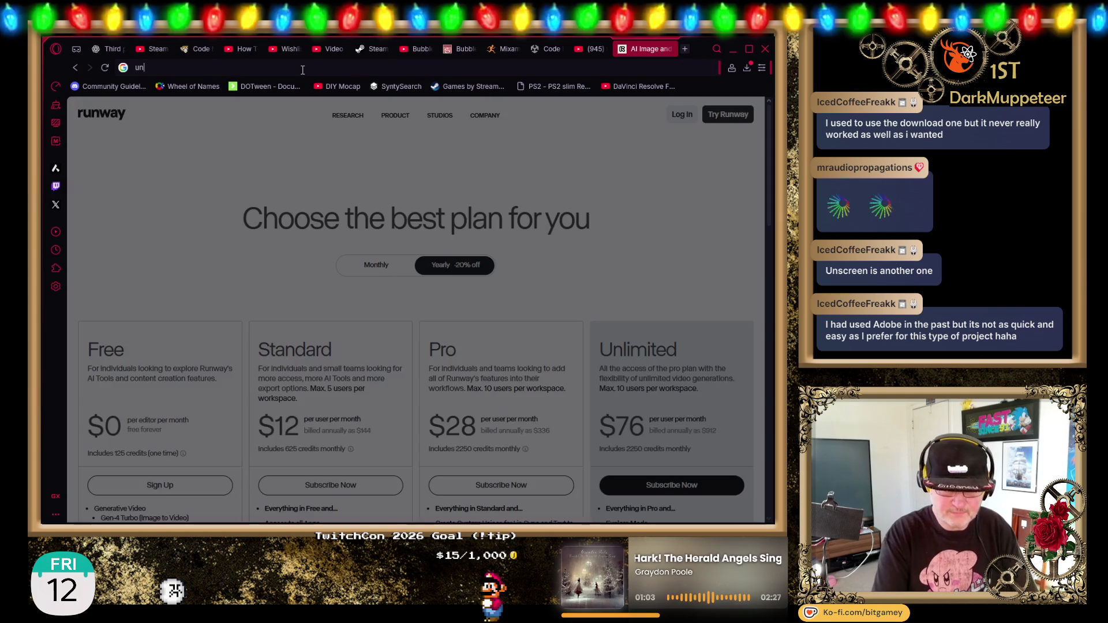
Search Google for 'unscreen' and open the organic unscreen.com result below the ads.
type("unscreen")
key("Return")
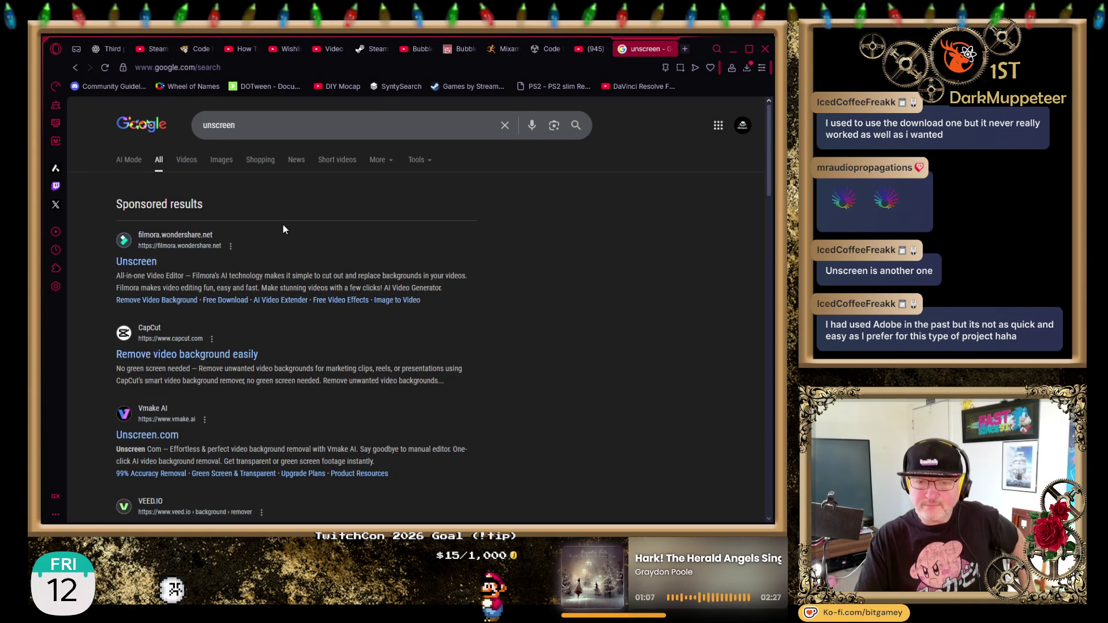
scroll(565, 268, "down", 1)
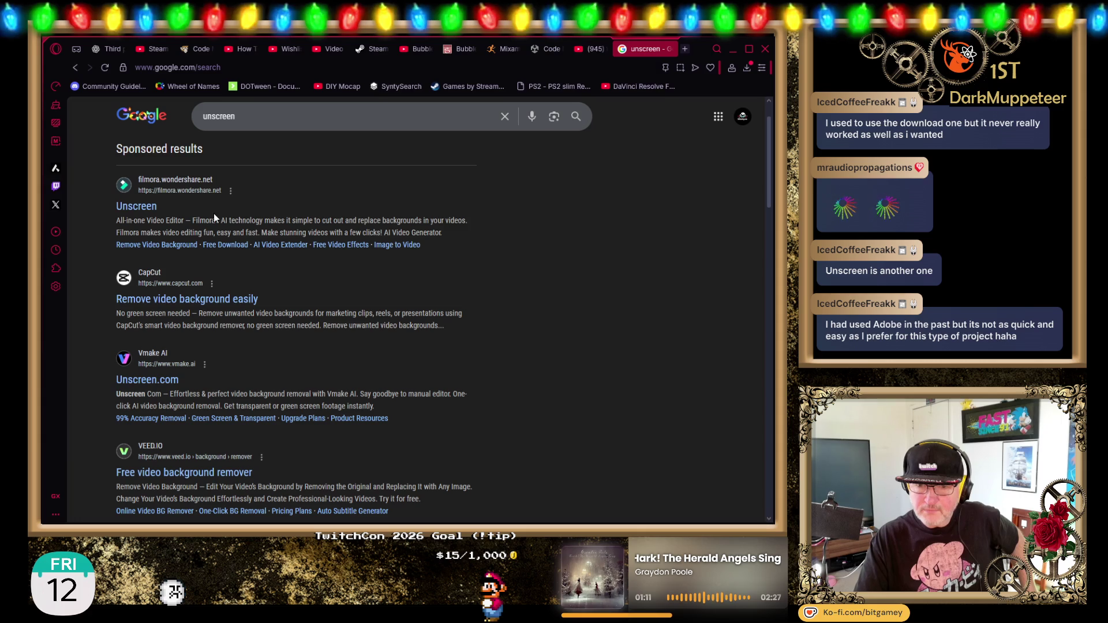
scroll(266, 313, "down", 2)
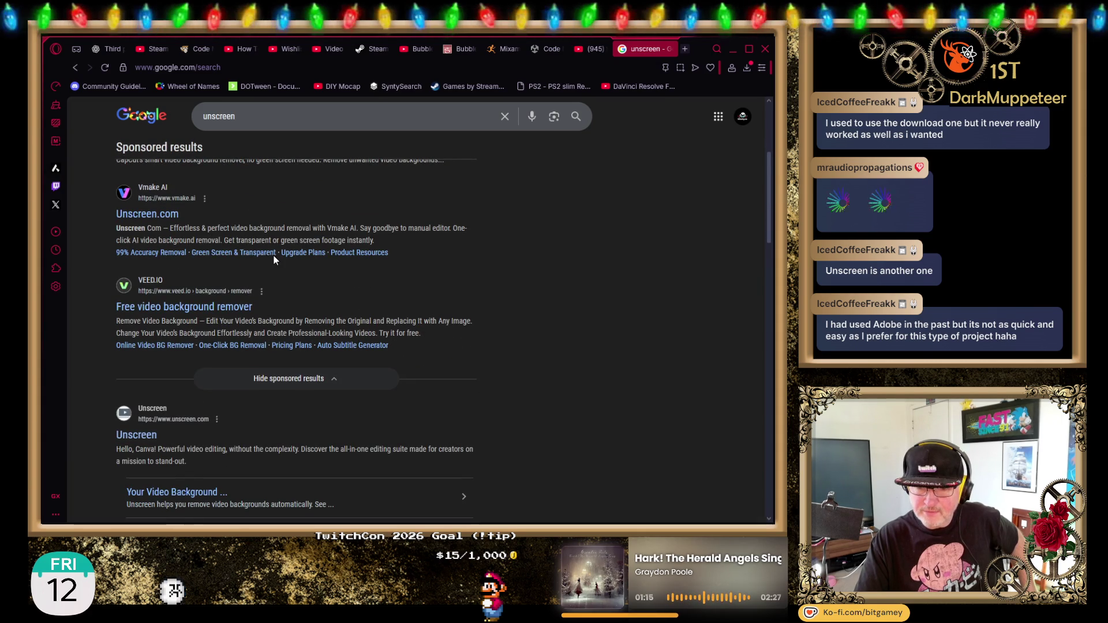
scroll(273, 259, "down", 1)
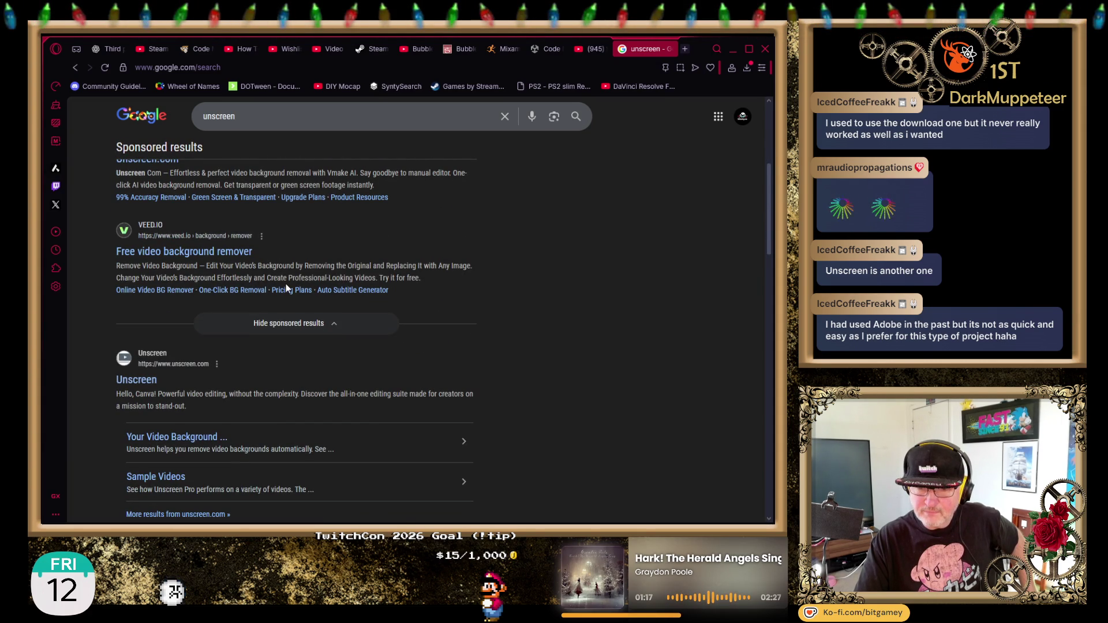
scroll(287, 288, "down", 2)
left_click(137, 274)
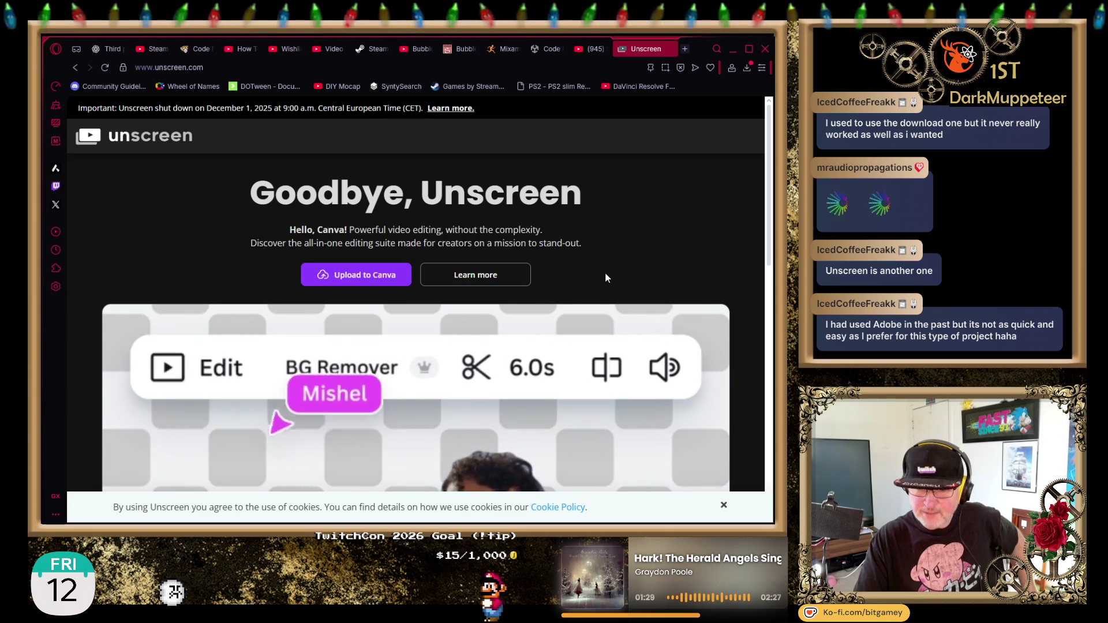
Expand Unscreen's FAQ answers on the shutdown date, reuse, the Canva alternative and support contact.
scroll(592, 285, "down", 10)
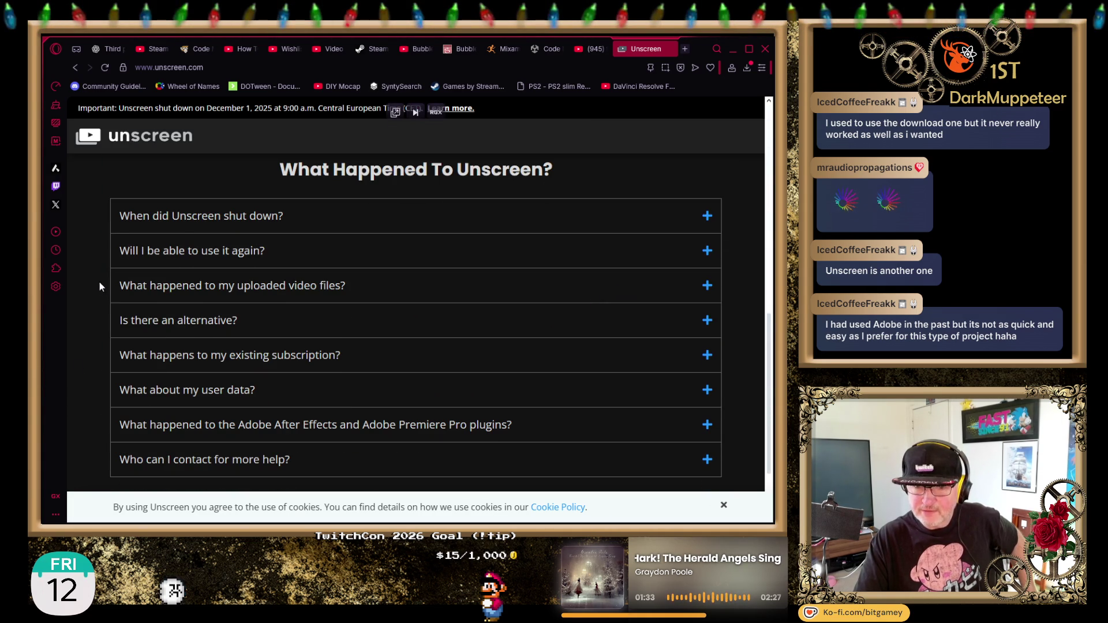
left_click(195, 222)
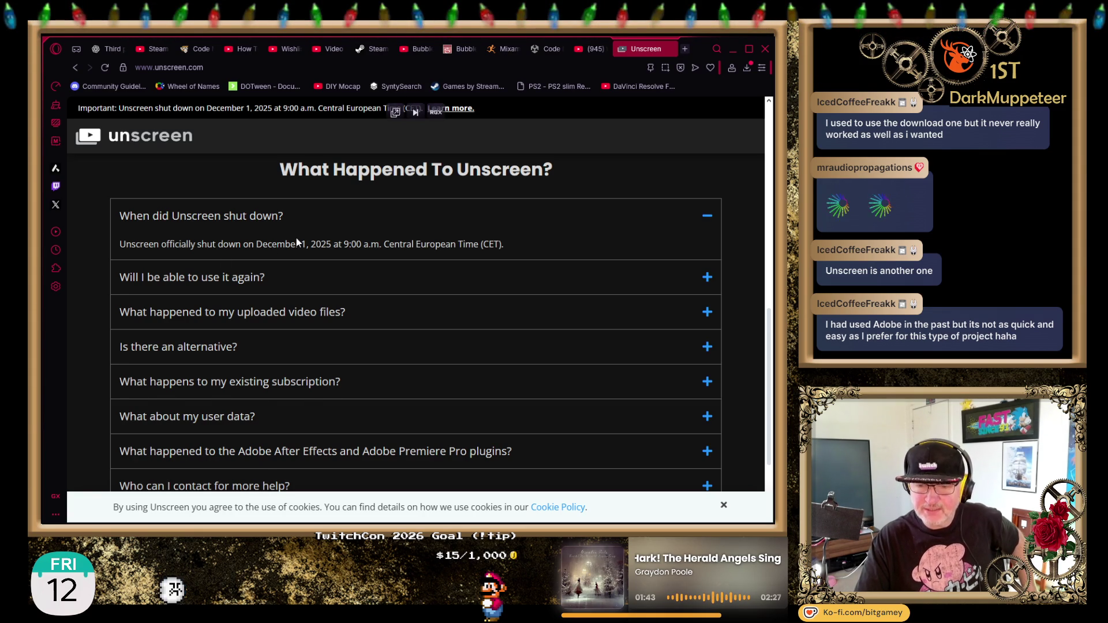
left_click(192, 287)
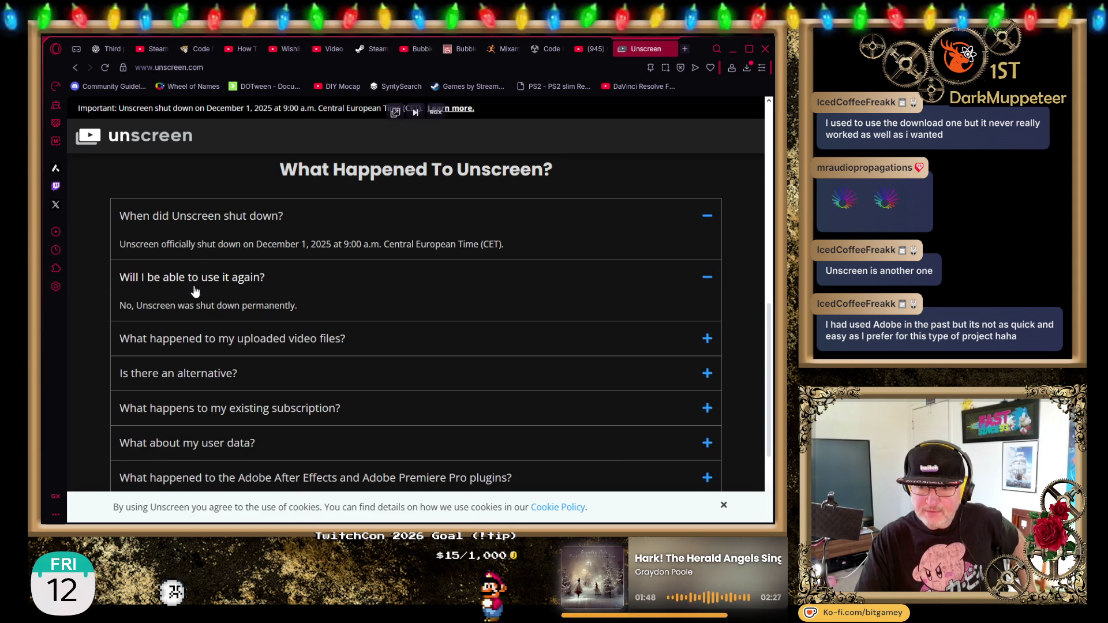
scroll(193, 288, "down", 2)
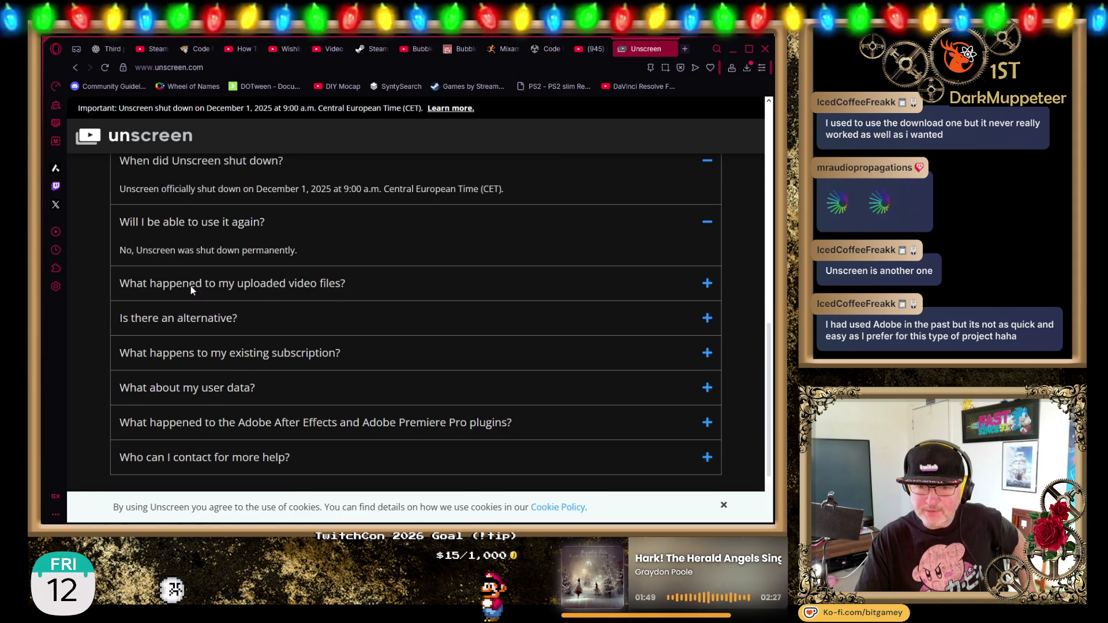
left_click(221, 335)
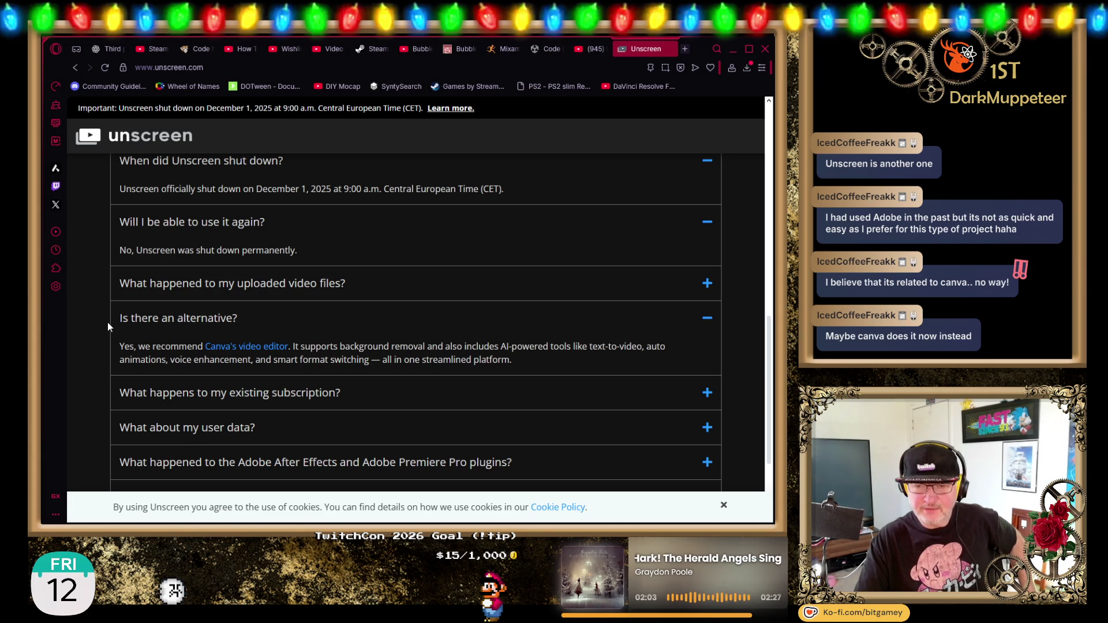
scroll(108, 327, "down", 2)
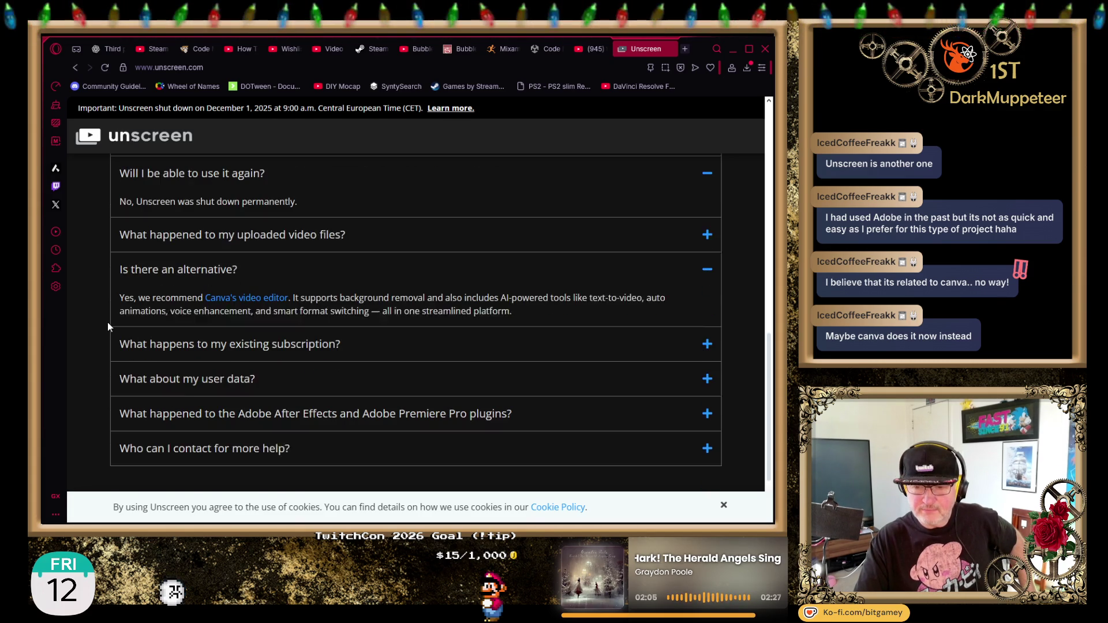
scroll(108, 327, "down", 2)
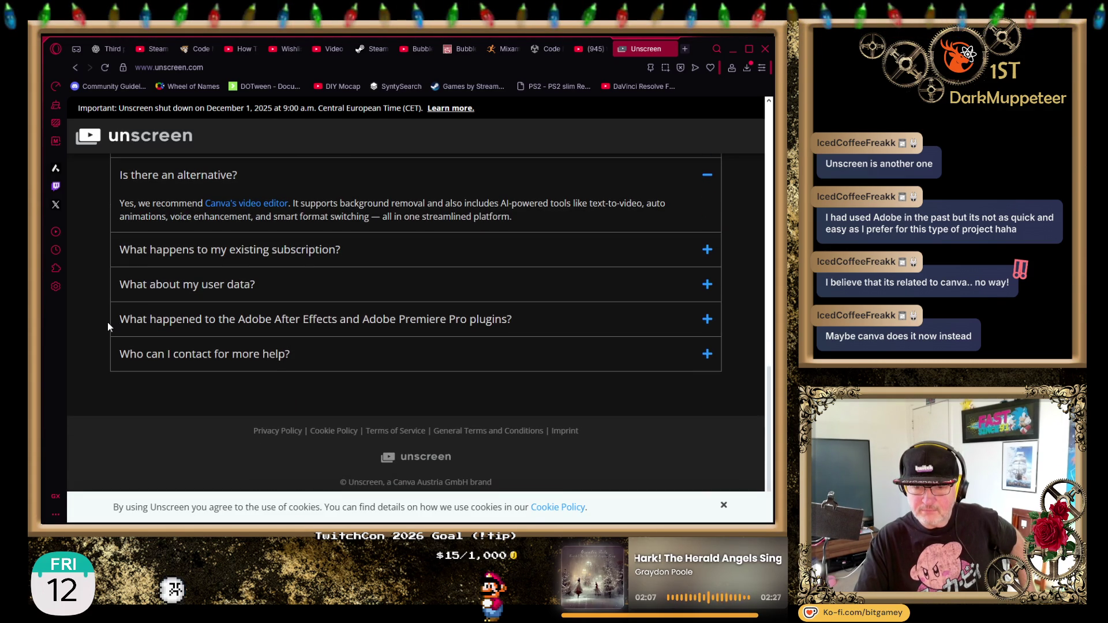
left_click(230, 363)
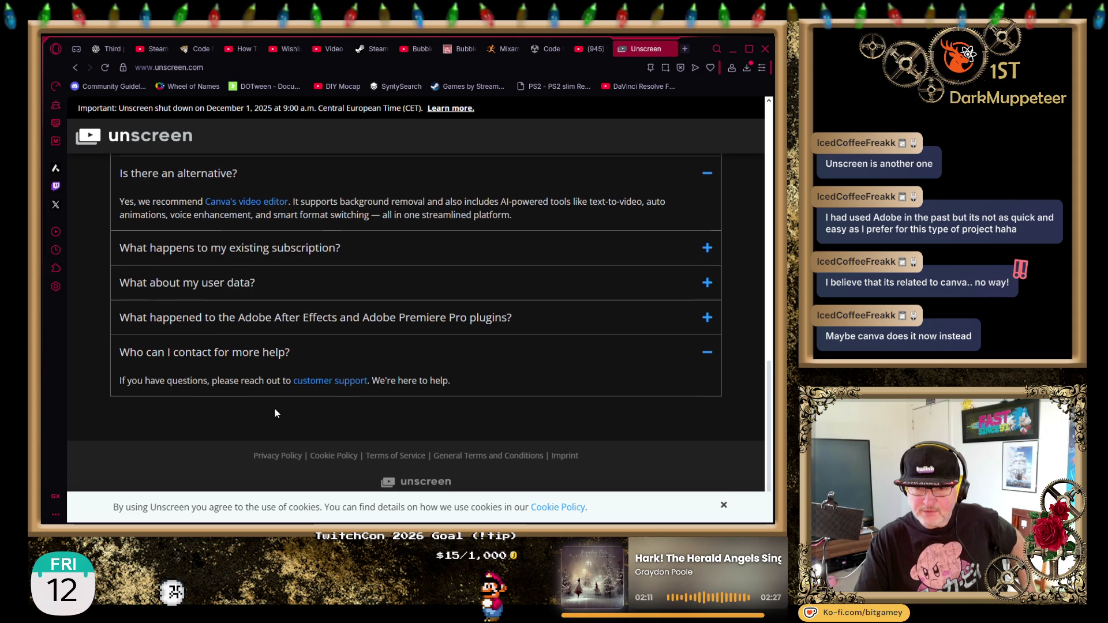
Jump to 'What Happened To Unscreen?' and expand the answer about uploaded video files.
scroll(275, 408, "down", 1)
scroll(124, 391, "up", 6)
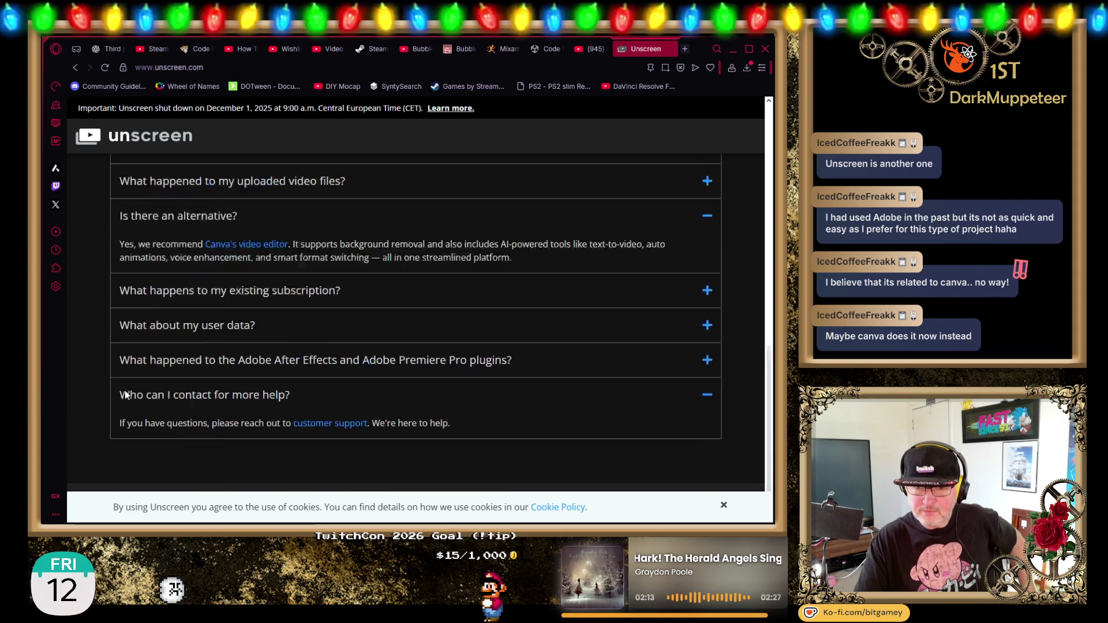
scroll(105, 376, "up", 8)
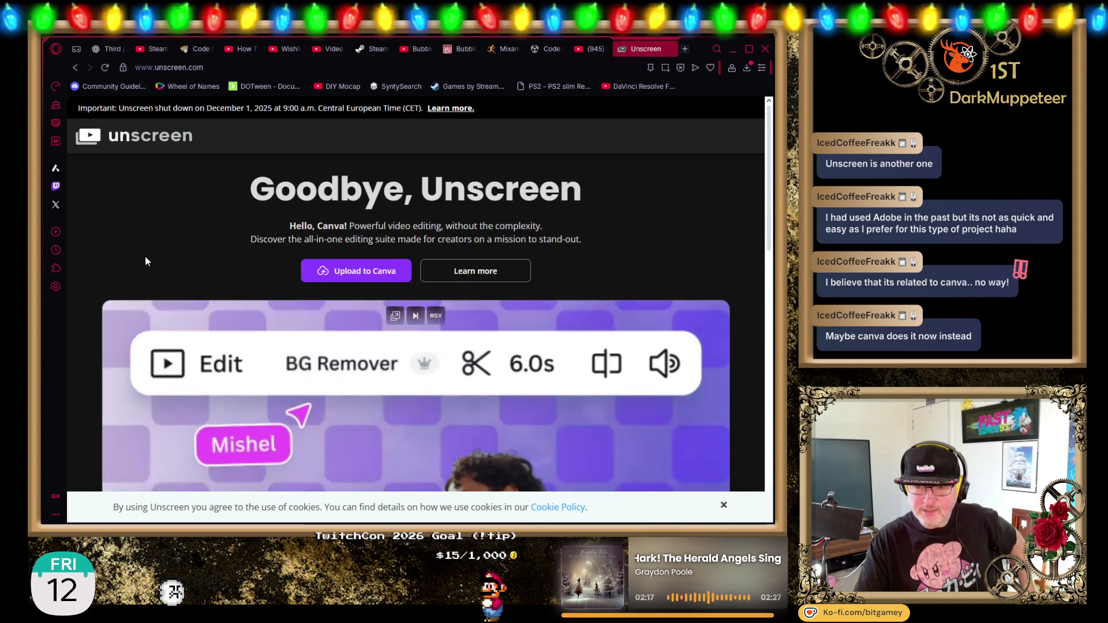
left_click(482, 273)
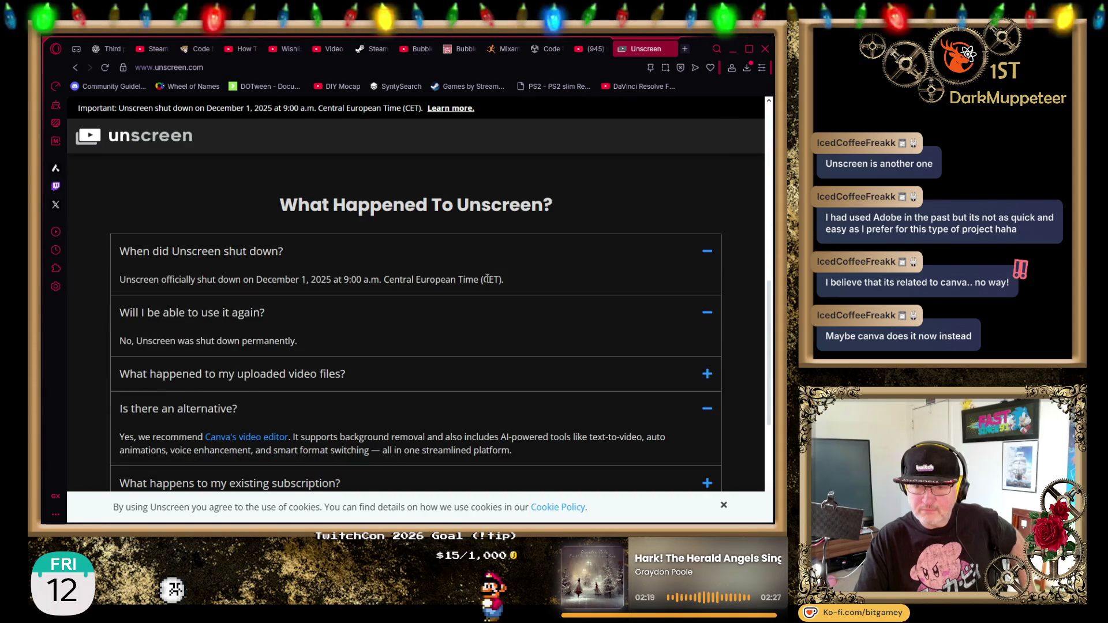
scroll(346, 303, "down", 1)
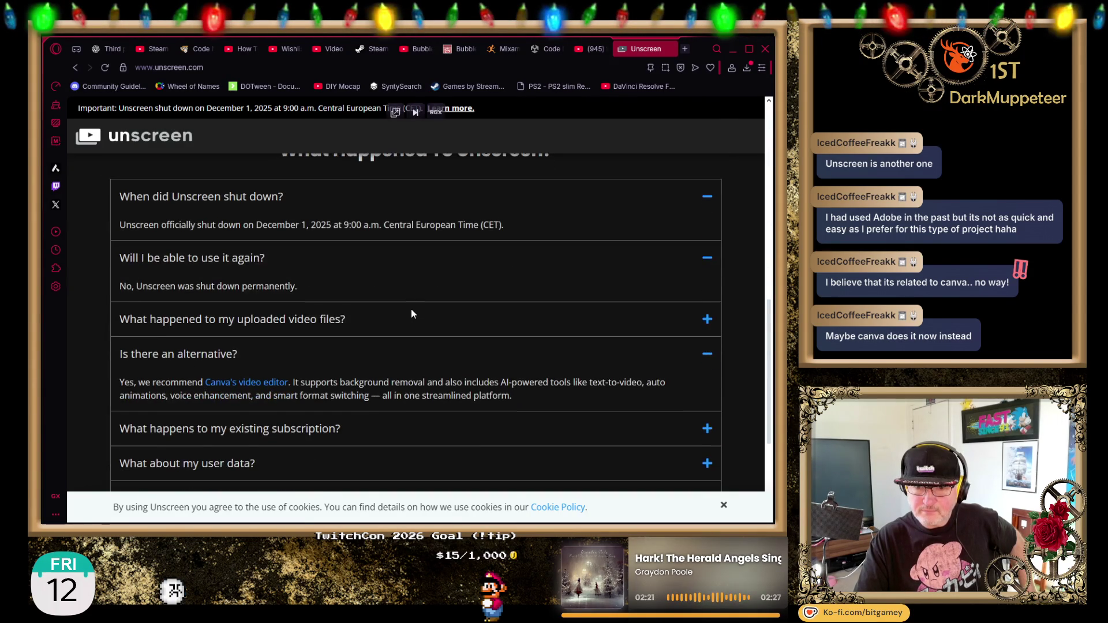
left_click(338, 317)
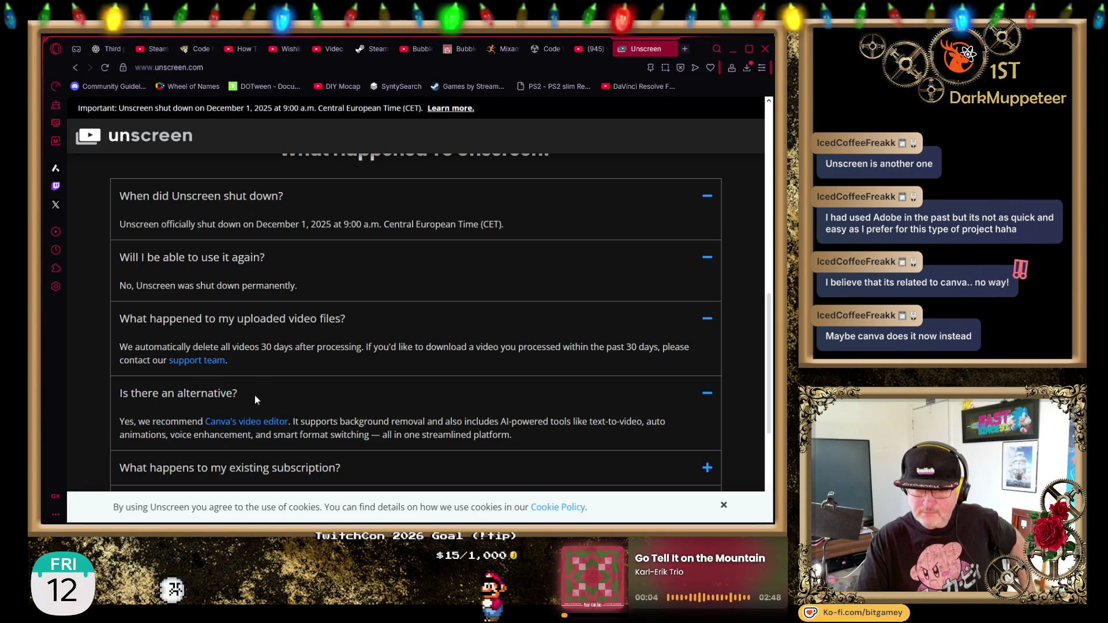
left_click(240, 67)
Search Google for 'unscreen canva' and scan Canva's video background remover results.
type("unscreen ")
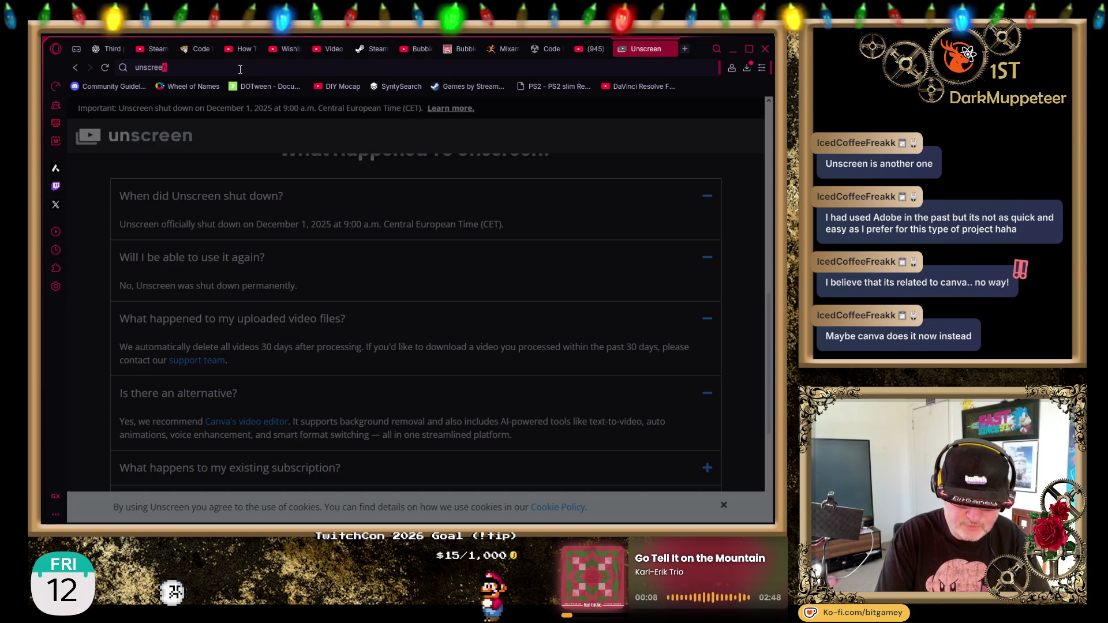
type("canva")
key("Return")
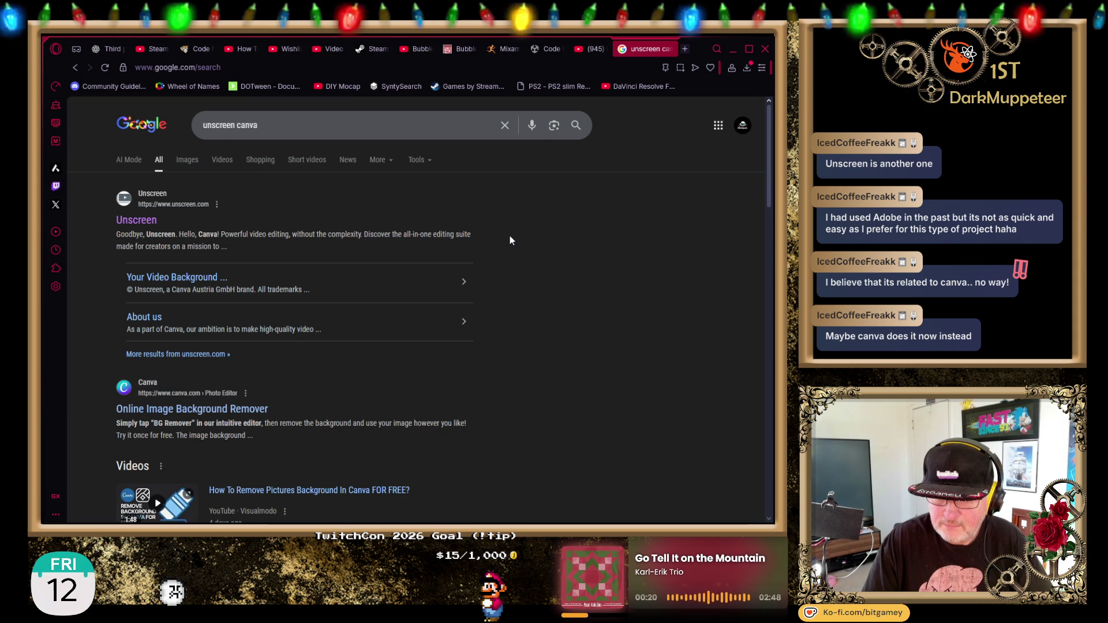
scroll(510, 236, "down", 1)
scroll(510, 238, "down", 5)
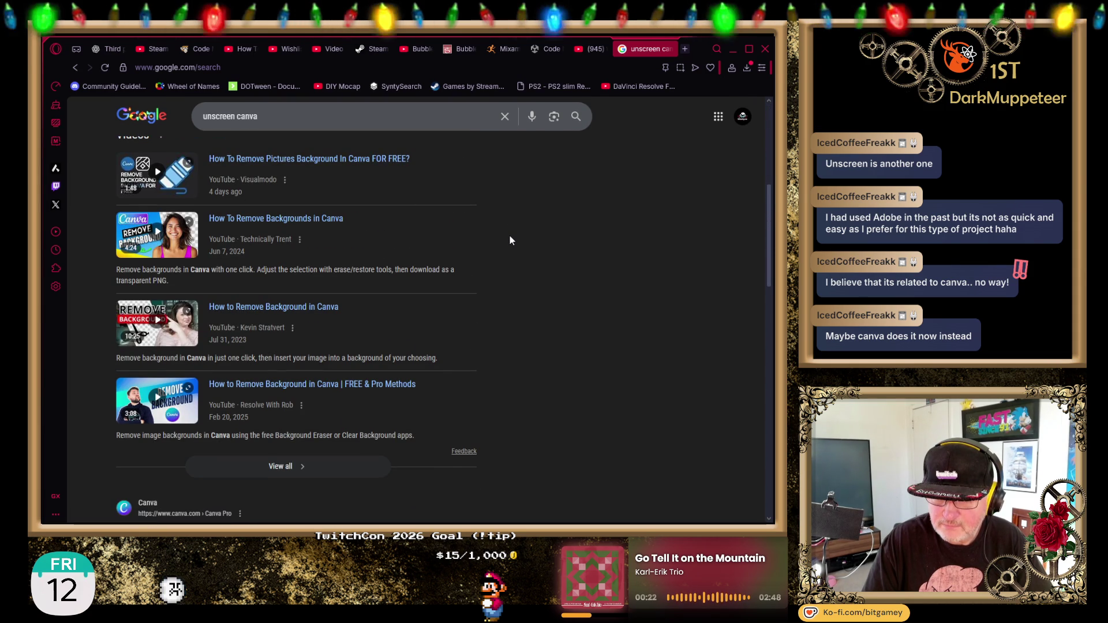
scroll(511, 237, "down", 6)
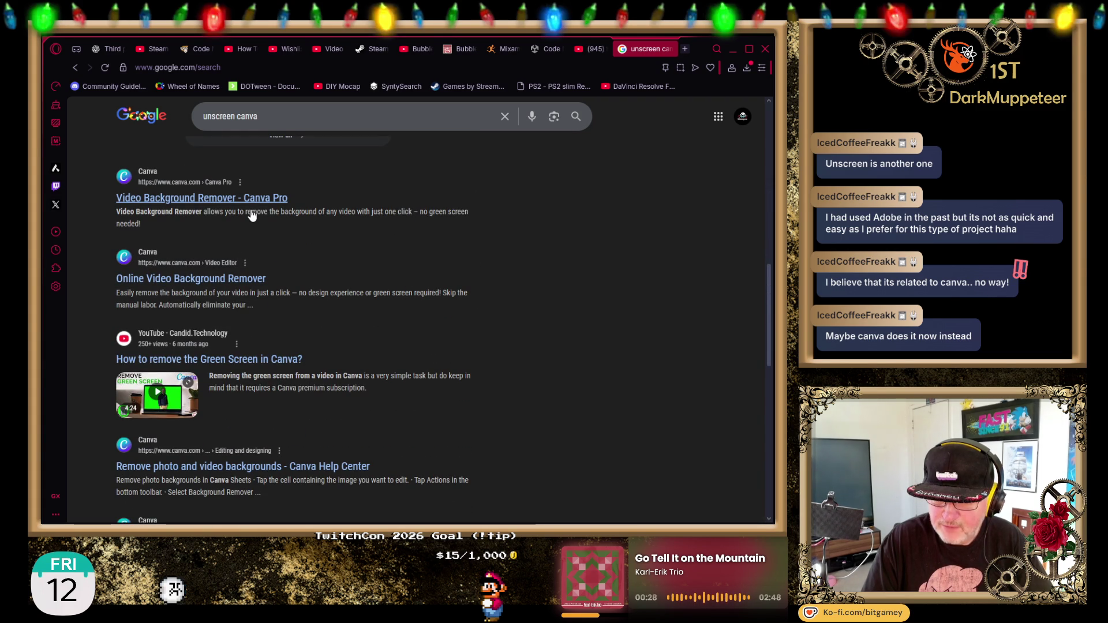
scroll(422, 251, "down", 4)
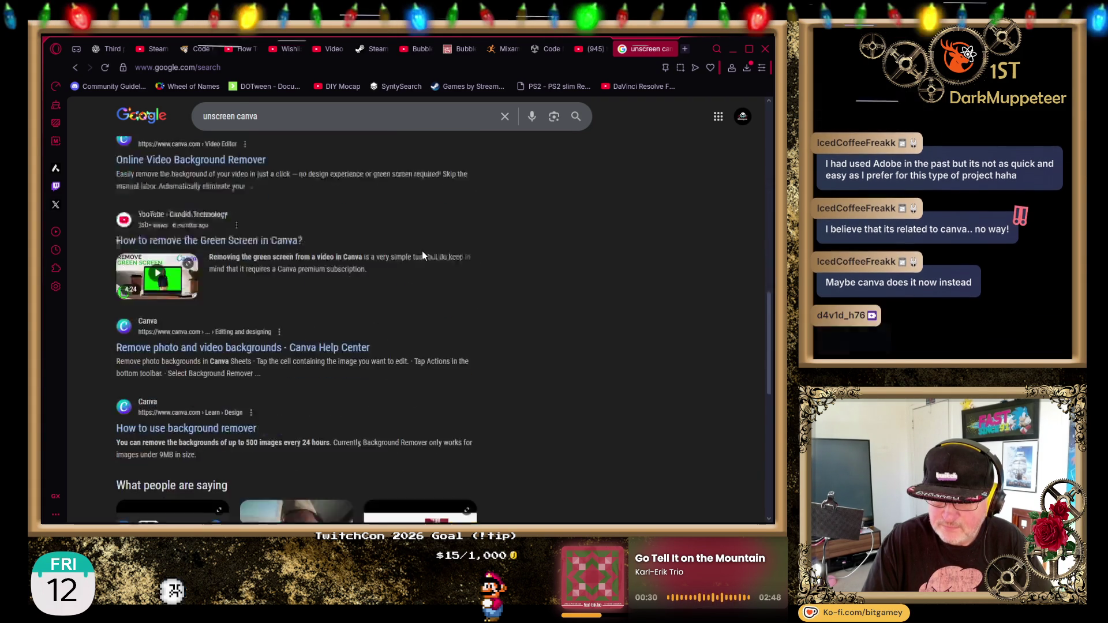
scroll(523, 252, "up", 8)
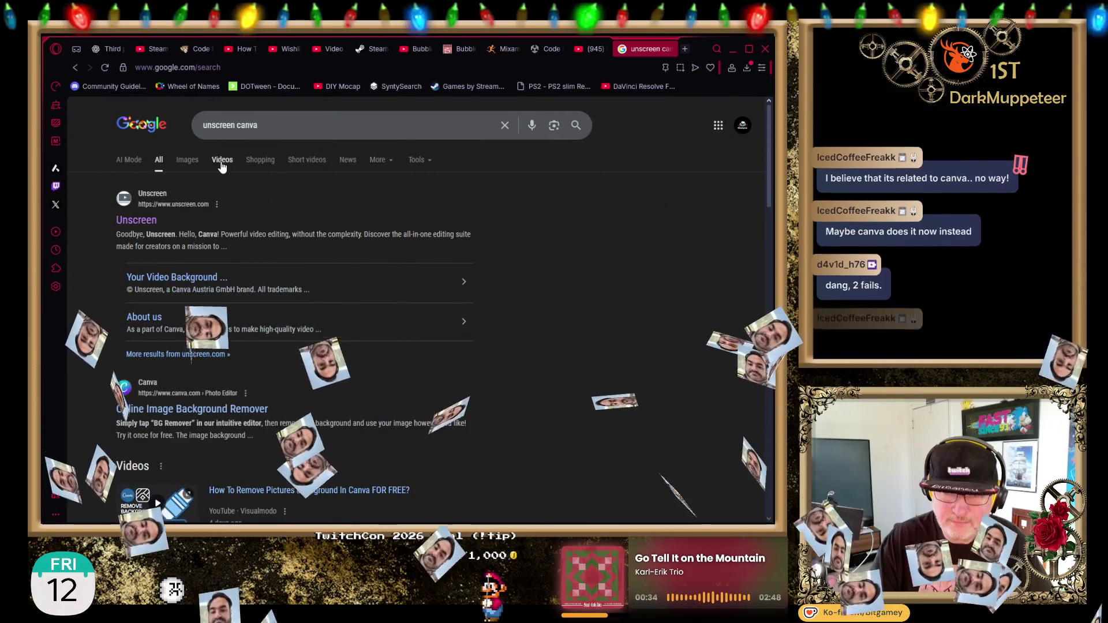
Read News results on Canva acquiring Kaleido AI, then close the Google tab.
left_click(348, 160)
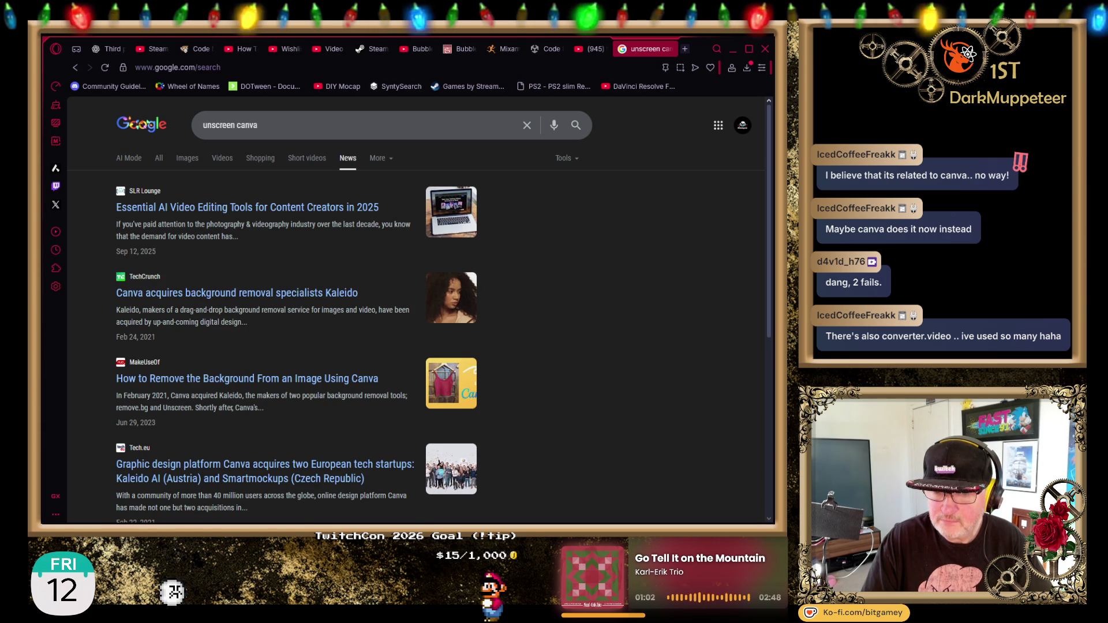
scroll(568, 328, "down", 2)
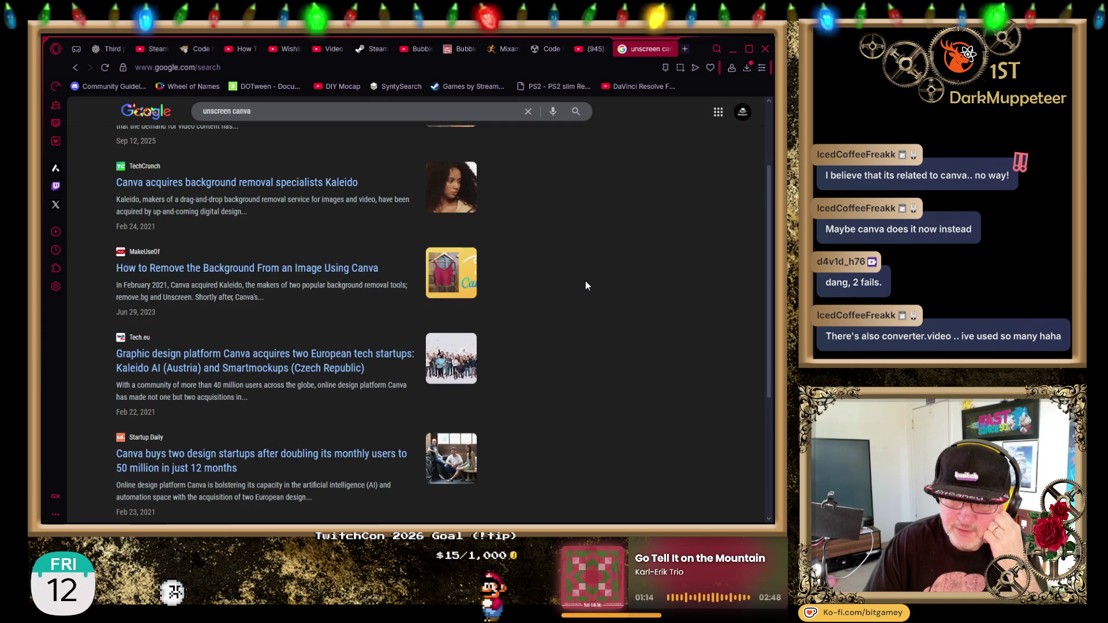
scroll(585, 285, "down", 1)
scroll(585, 285, "down", 1)
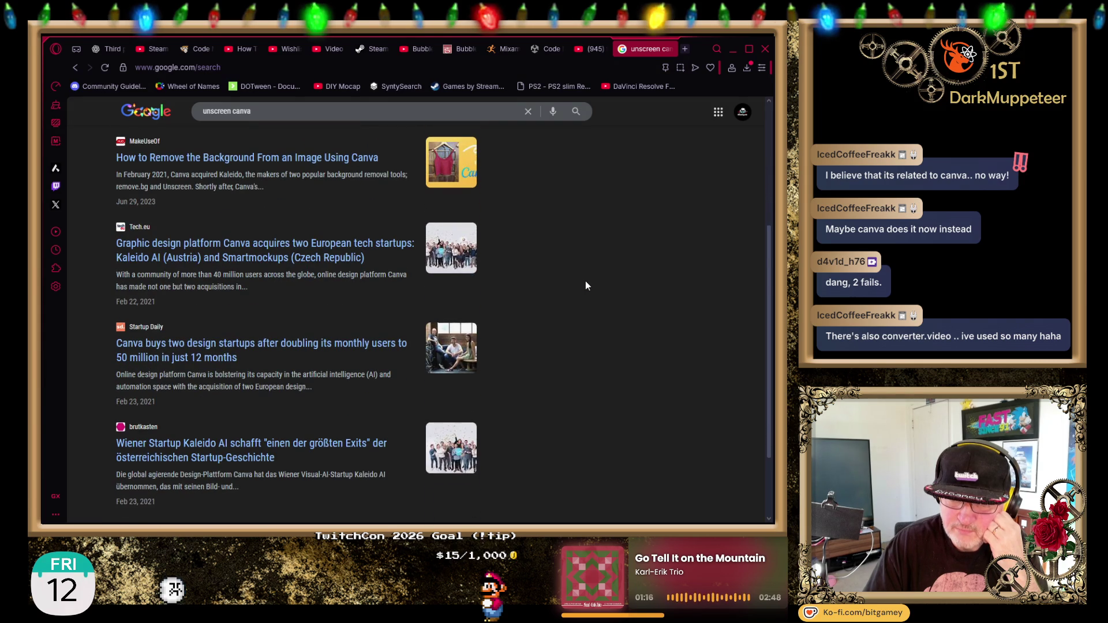
scroll(585, 286, "down", 2)
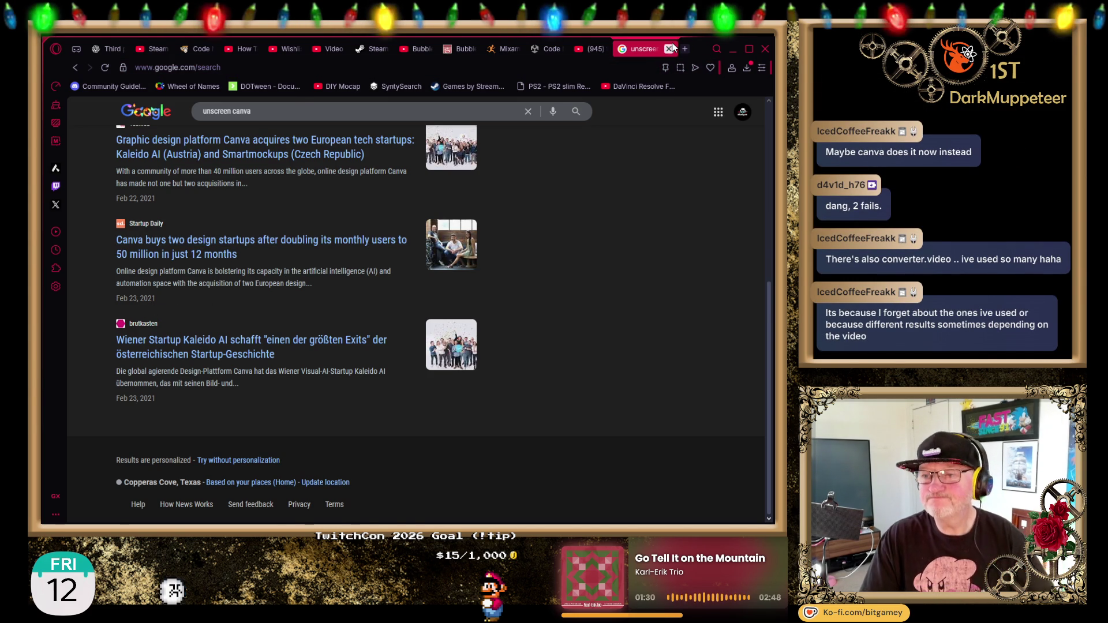
key("ctrl+w")
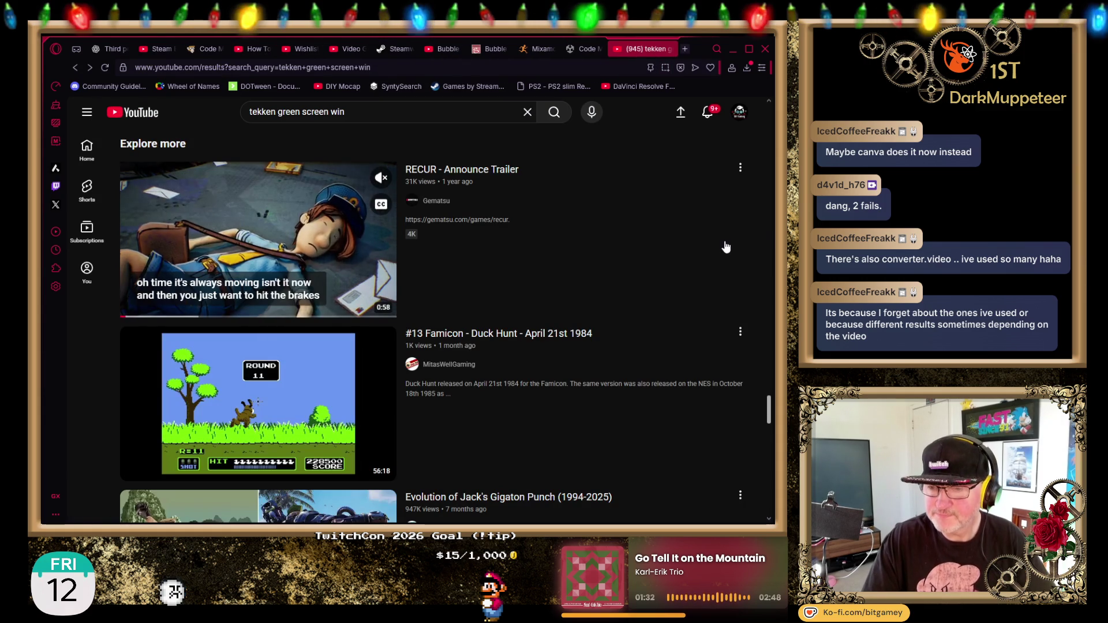
Scroll the 'tekken green screen win' results and skip ahead in the Tekken 8 trailer preview.
scroll(751, 239, "down", 1)
scroll(763, 233, "down", 1)
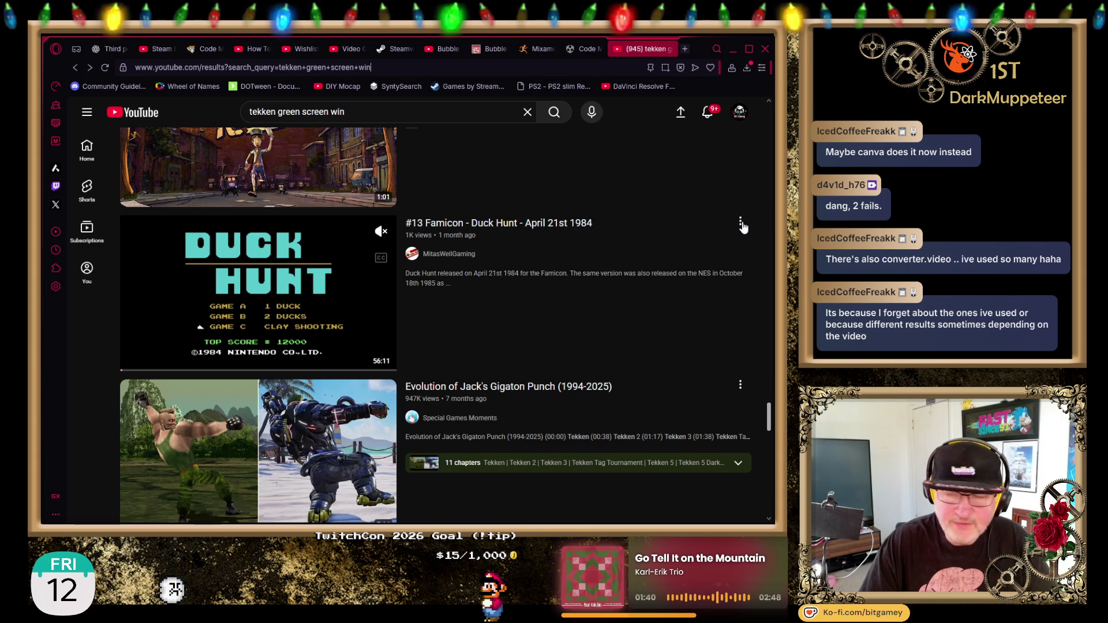
scroll(744, 225, "down", 1)
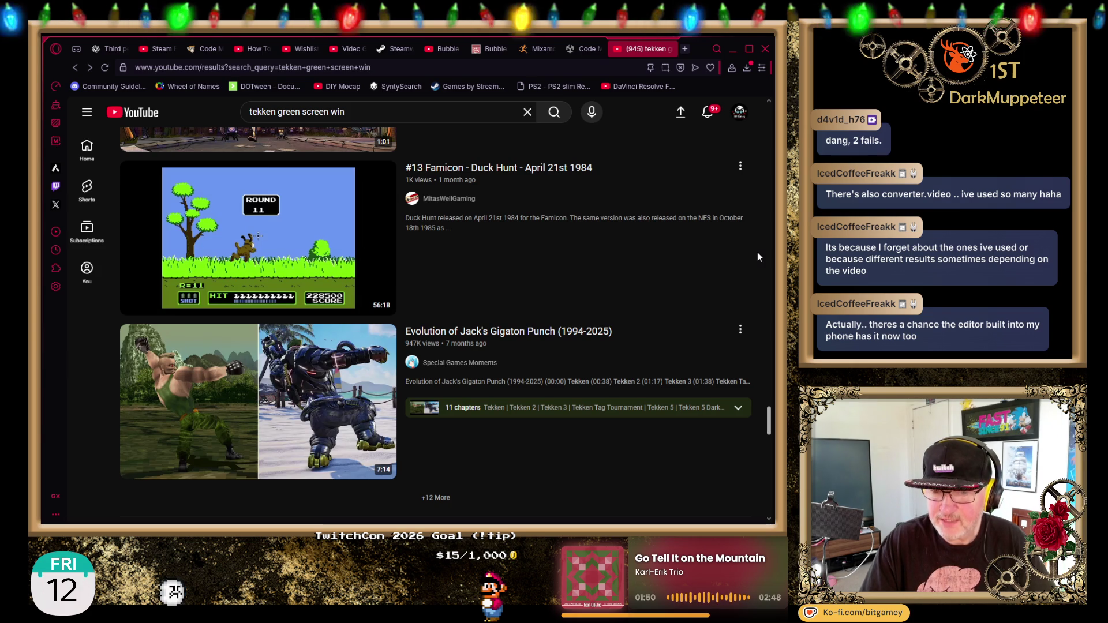
scroll(758, 255, "down", 5)
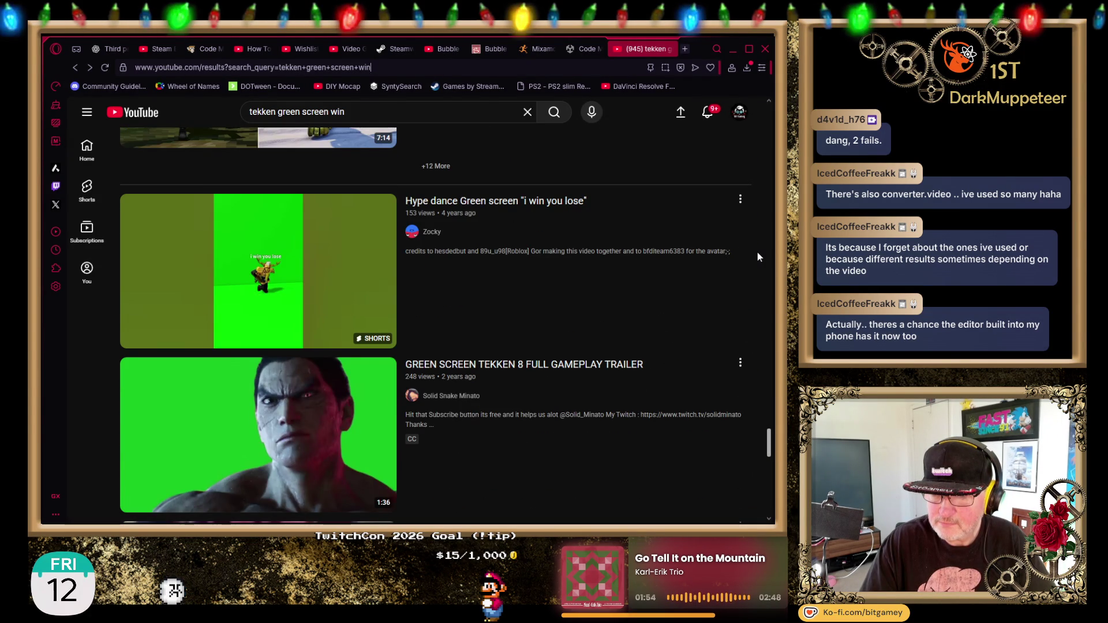
mouse_move(304, 320)
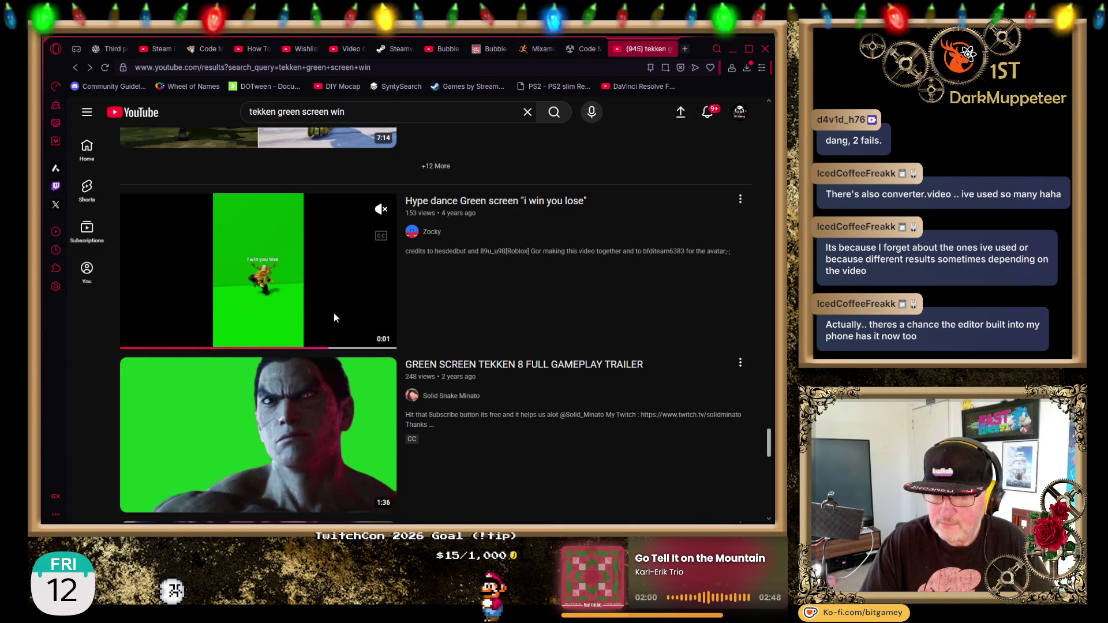
scroll(534, 269, "down", 3)
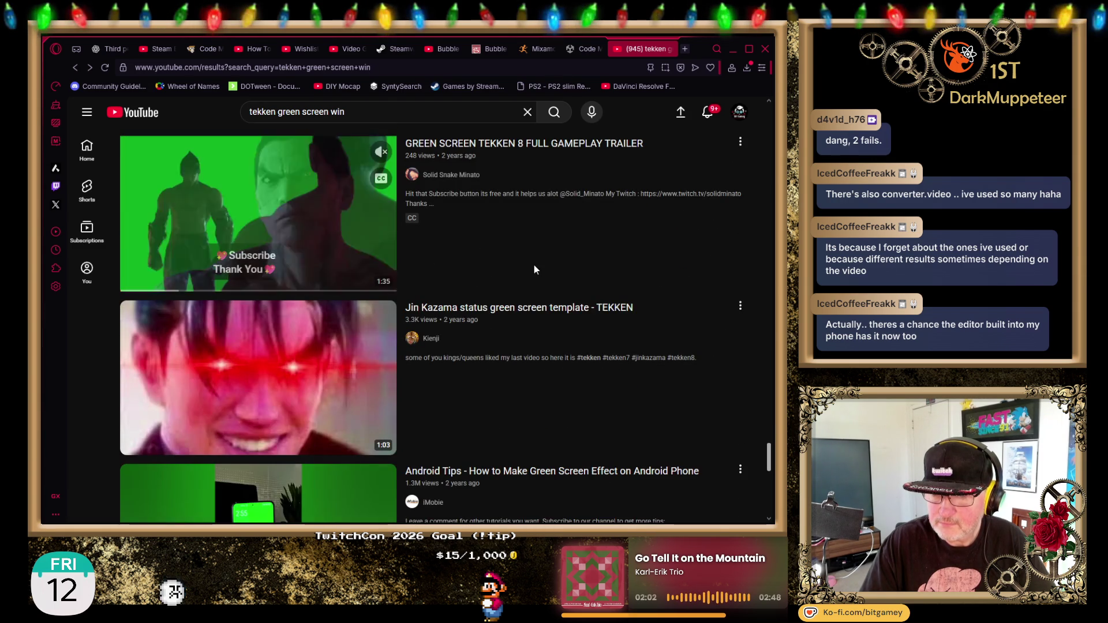
left_click(186, 289)
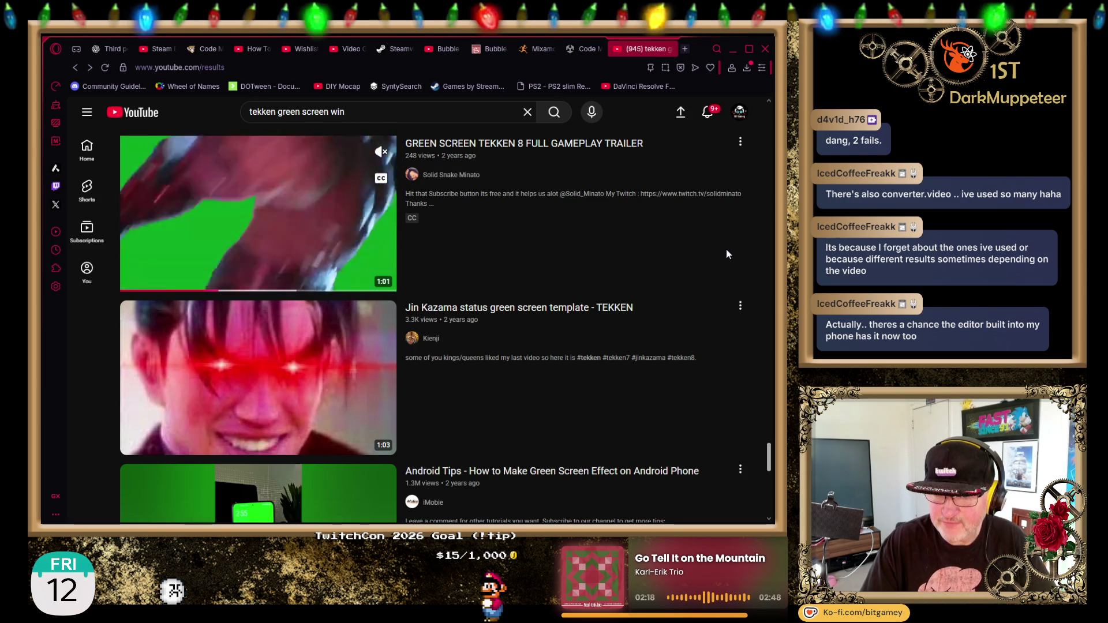
Scroll further, jump ahead in the Tekken 3 Embu preview, and reach the Wii Sports clip.
scroll(728, 254, "down", 3)
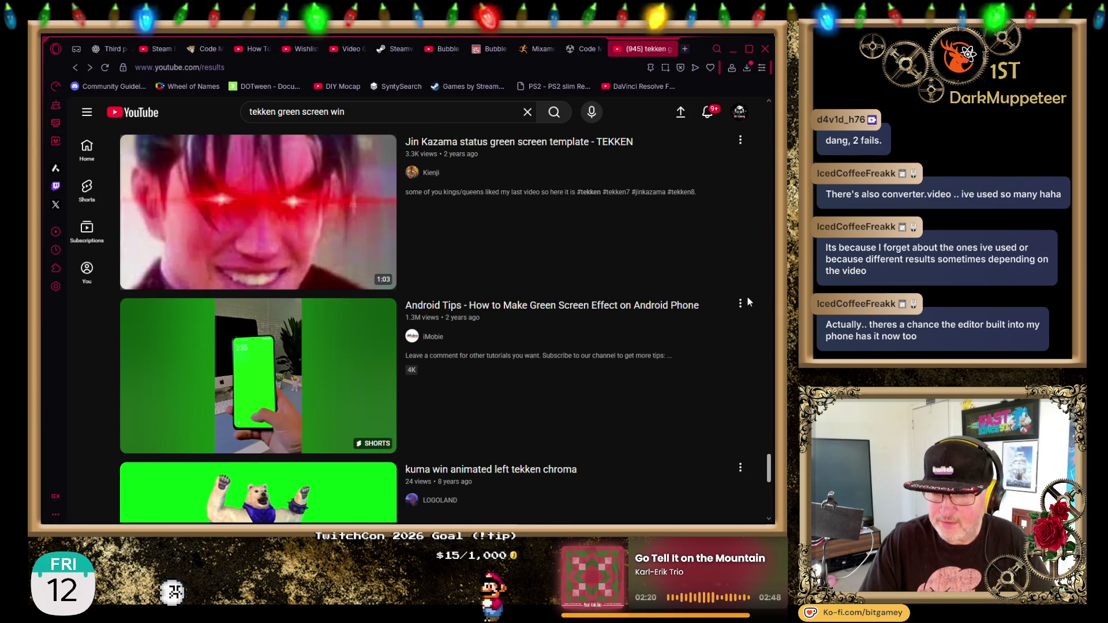
scroll(767, 266, "down", 1)
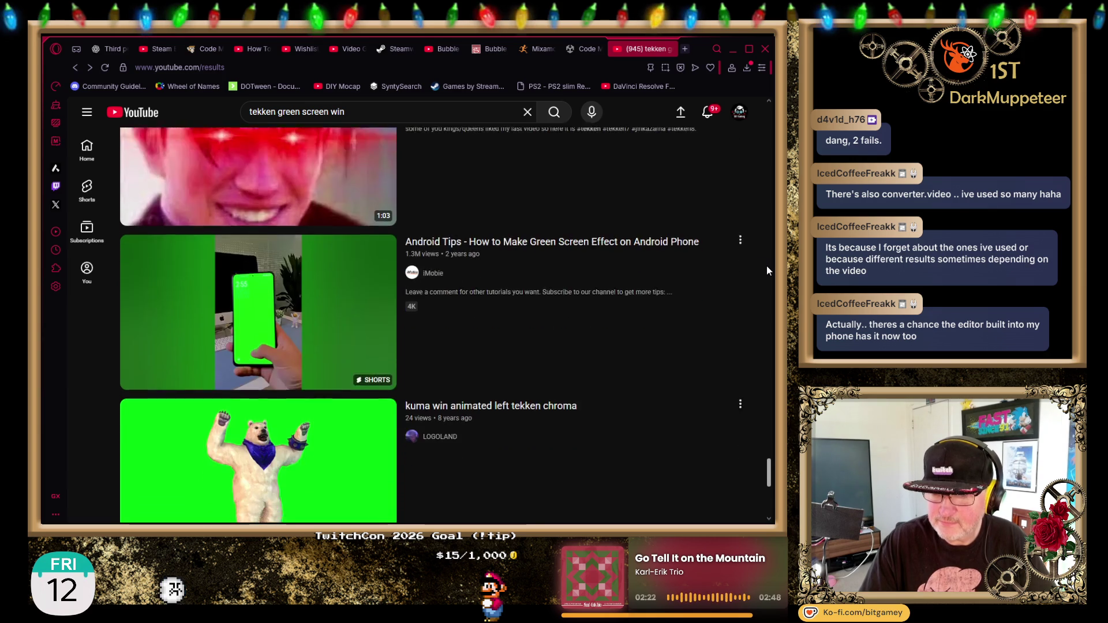
scroll(767, 266, "down", 2)
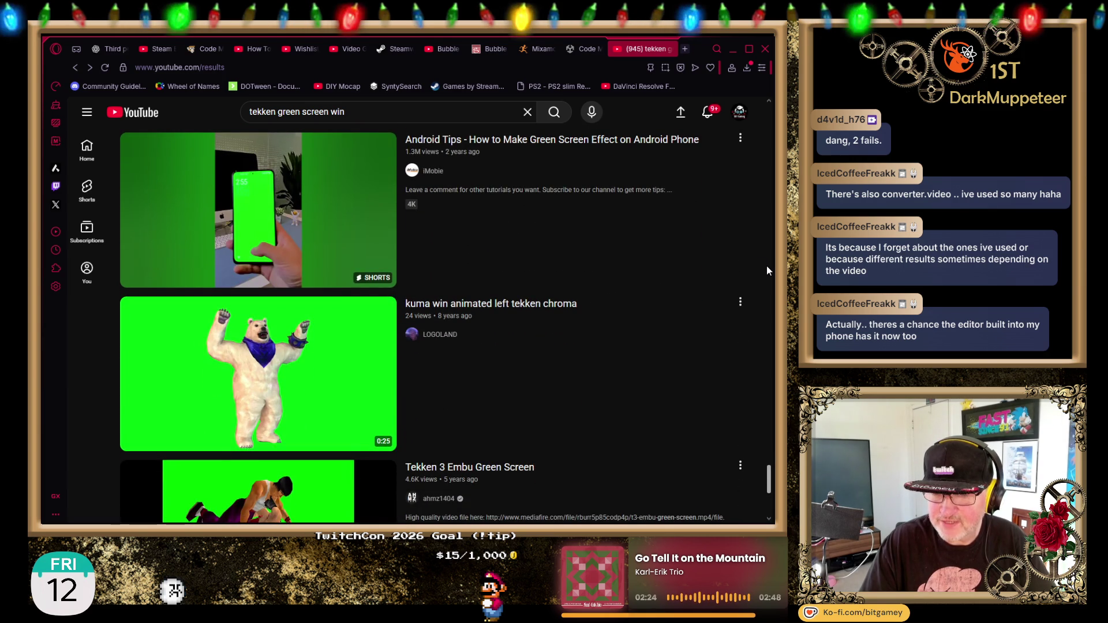
mouse_move(698, 347)
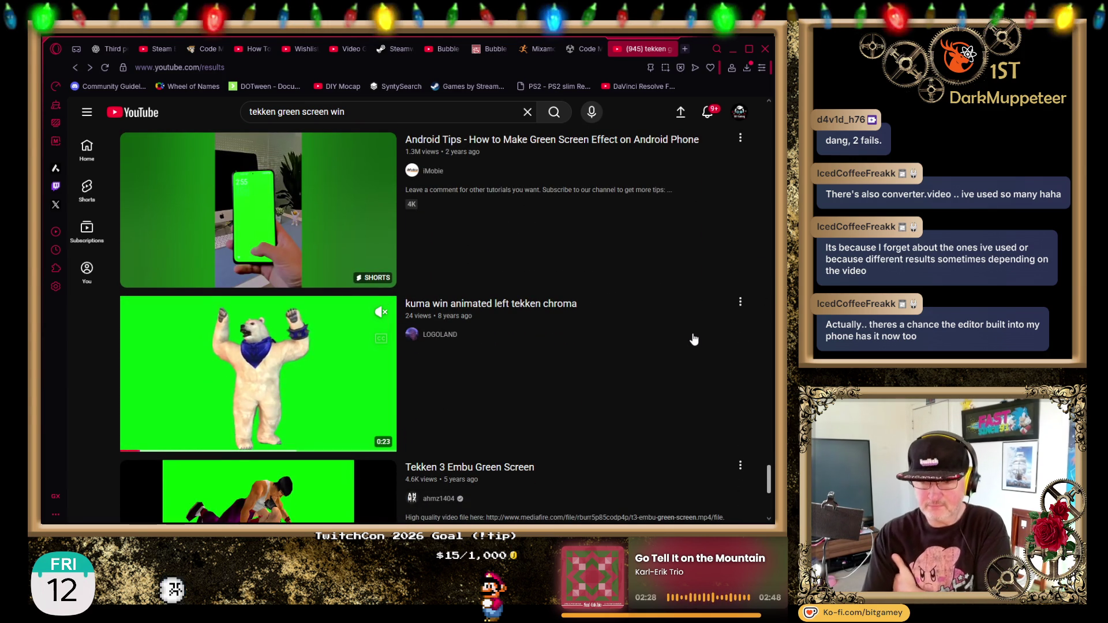
scroll(723, 330, "down", 1)
scroll(690, 321, "down", 1)
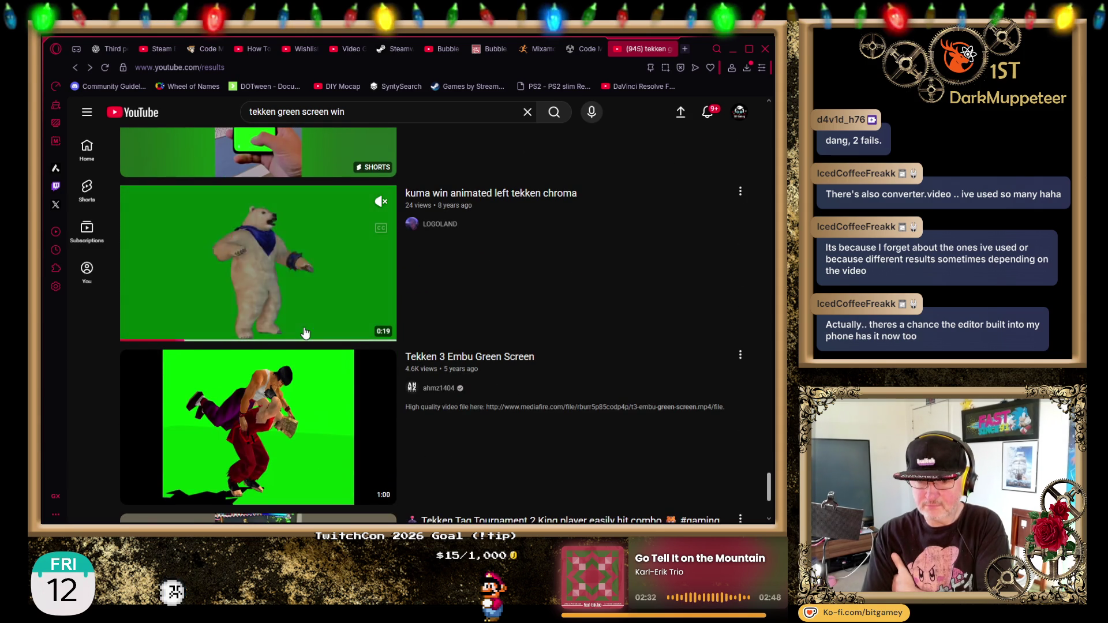
scroll(630, 289, "down", 2)
scroll(635, 278, "down", 1)
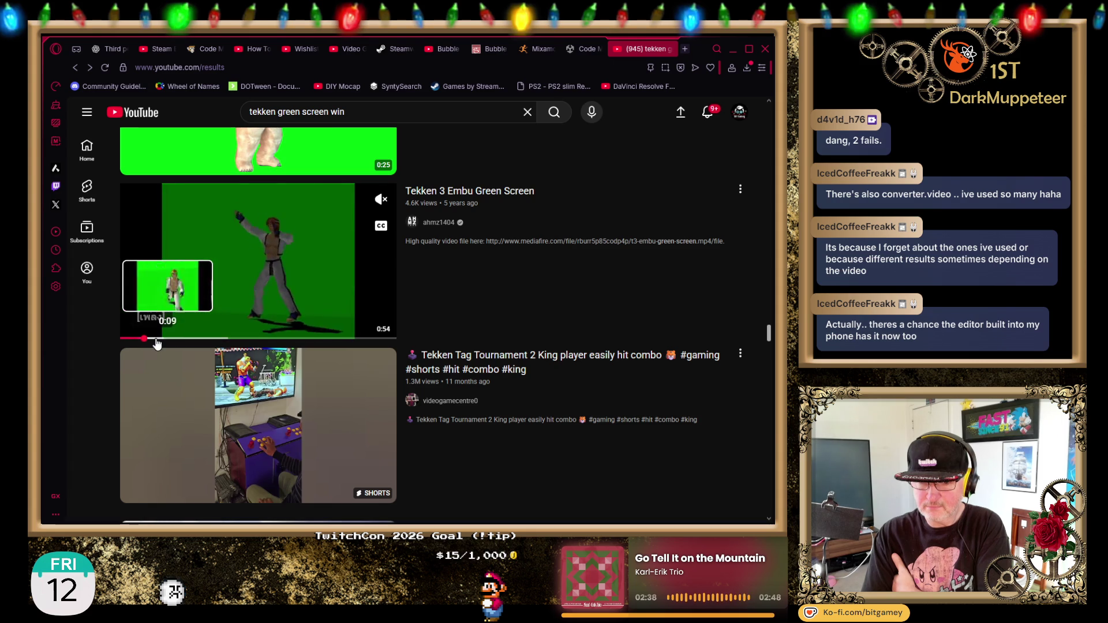
left_click(189, 343)
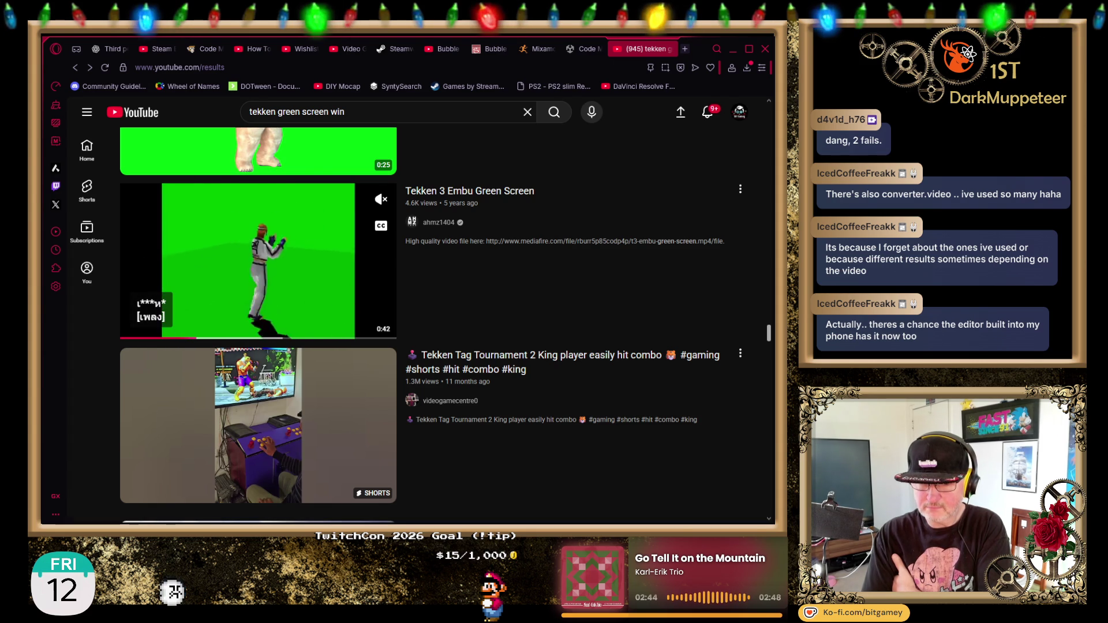
scroll(618, 268, "down", 9)
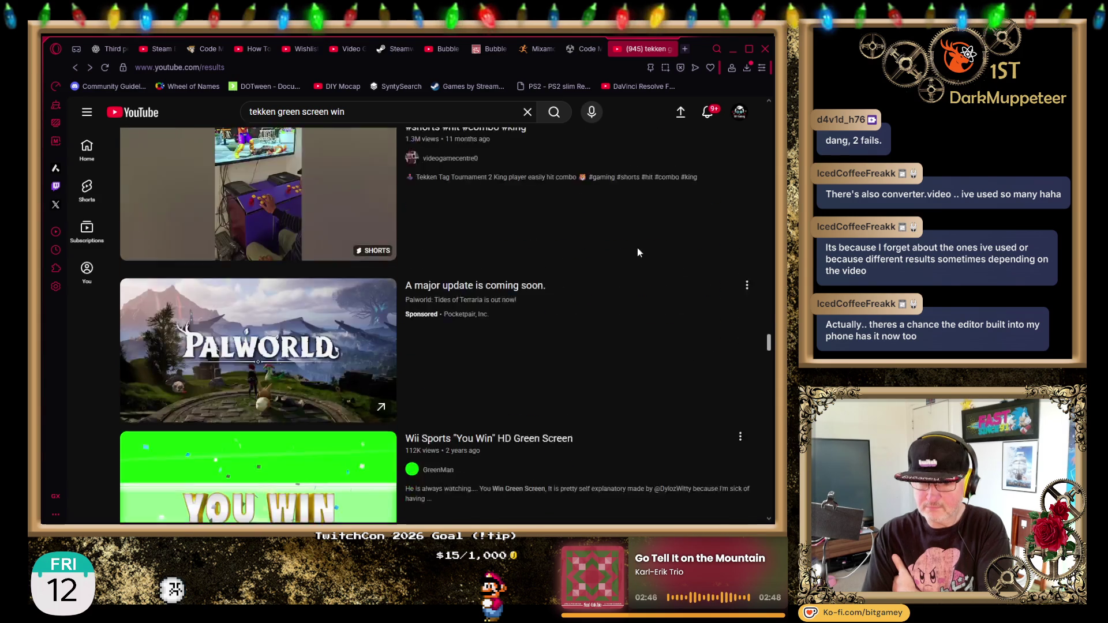
Skim down the Tekken green-screen results past the Nina win and Promotion Match clips.
scroll(651, 259, "down", 6)
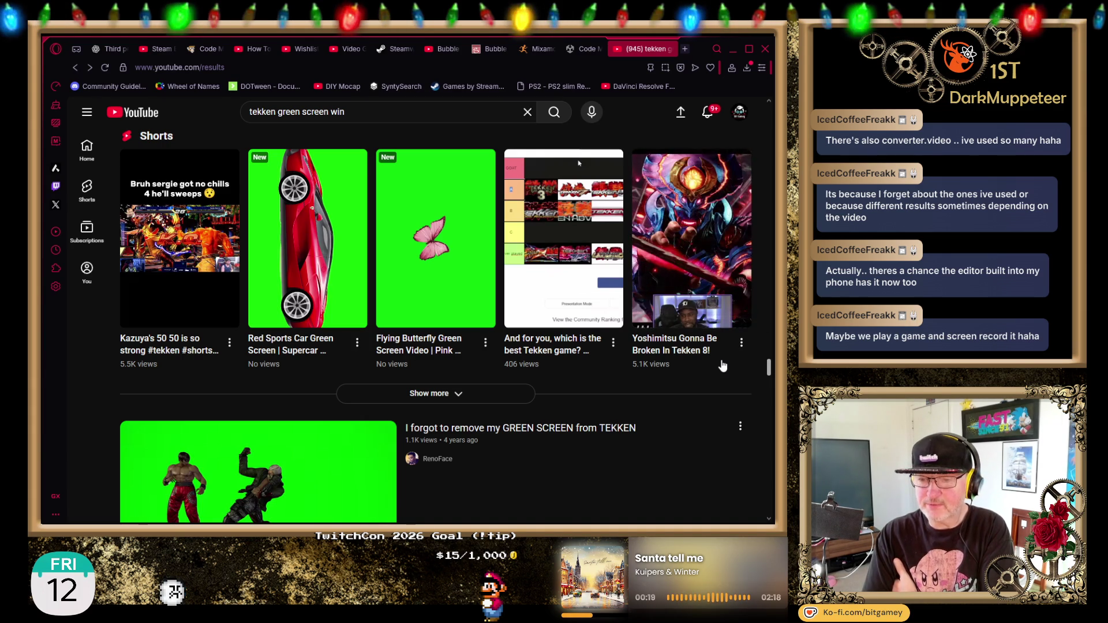
scroll(733, 409, "down", 1)
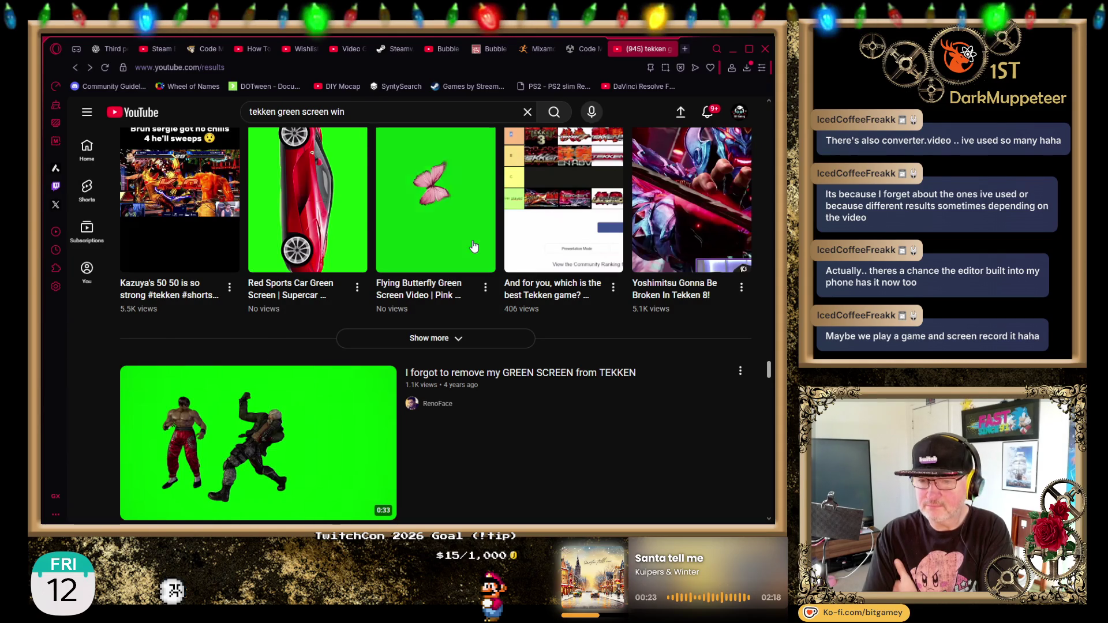
scroll(651, 231, "down", 3)
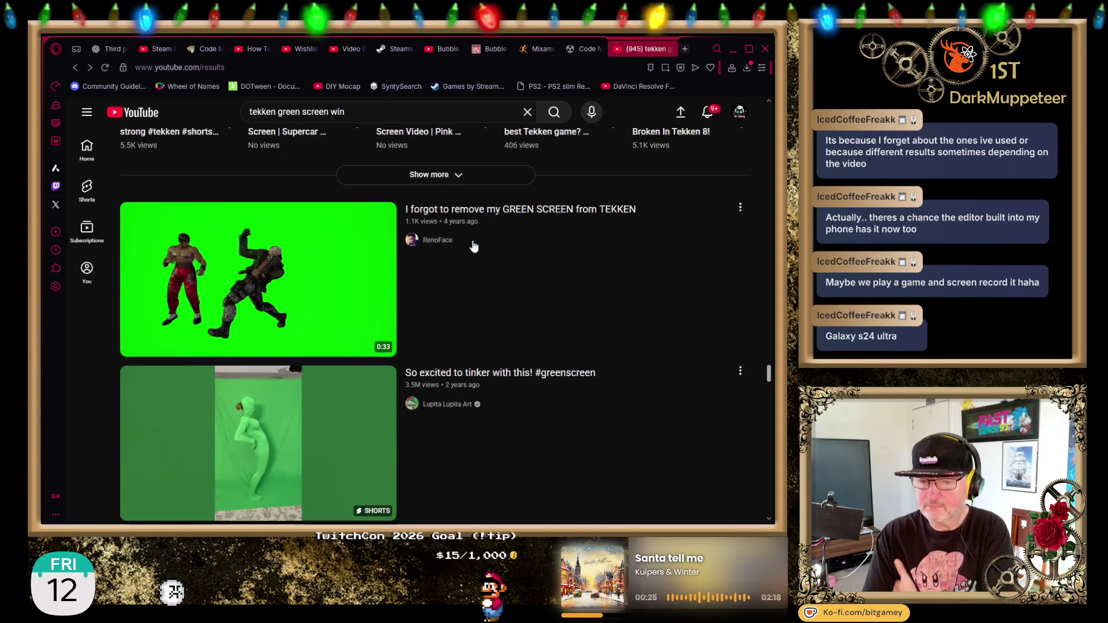
scroll(653, 233, "down", 1)
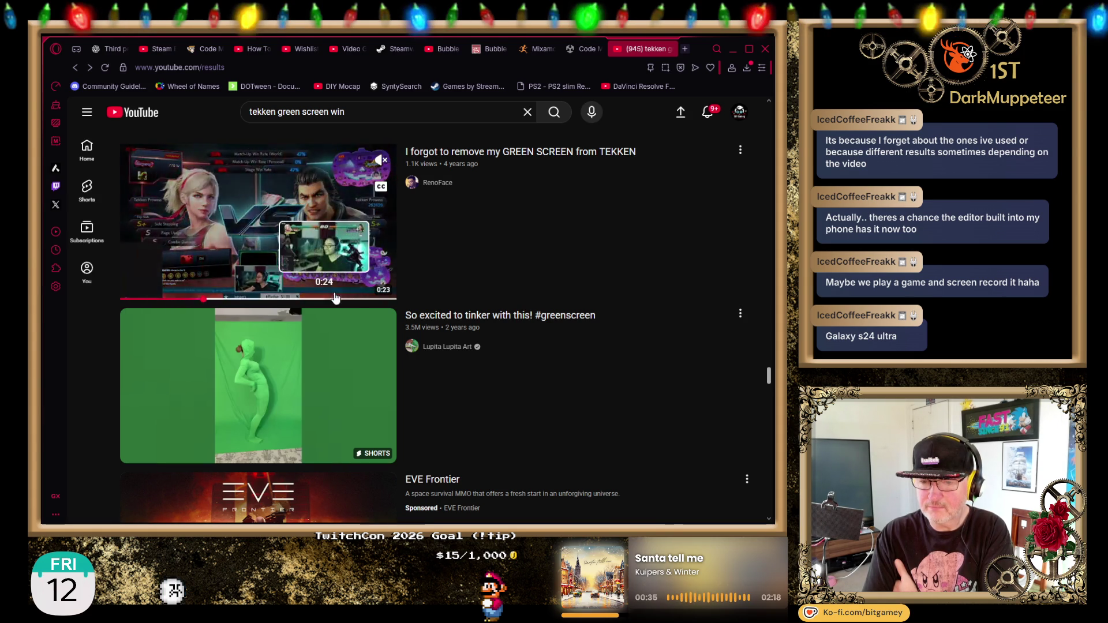
scroll(692, 300, "down", 5)
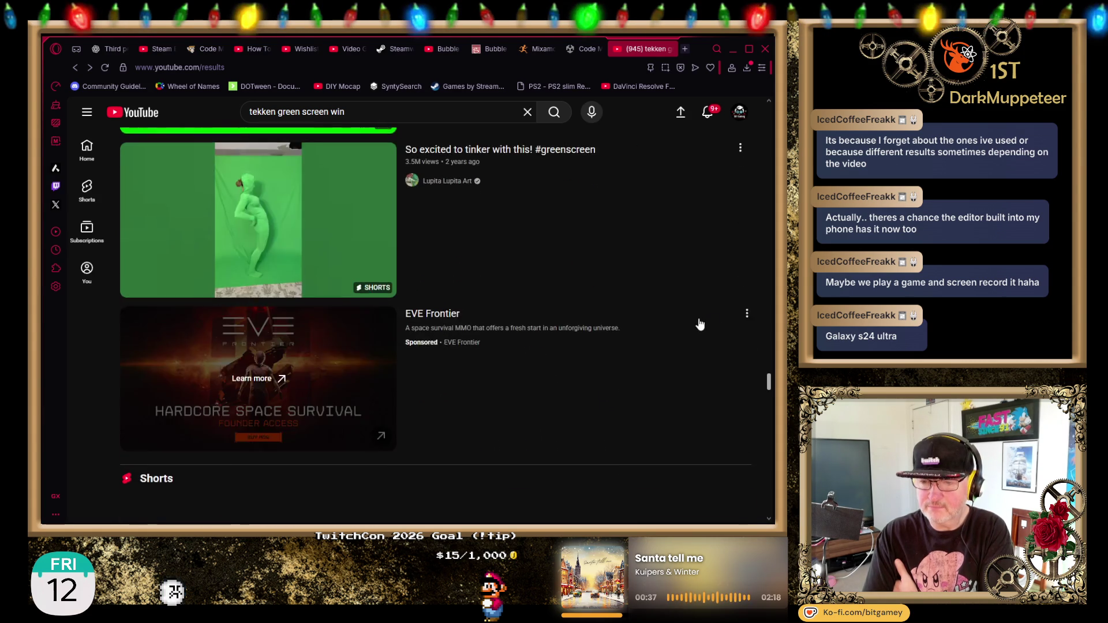
scroll(685, 287, "down", 9)
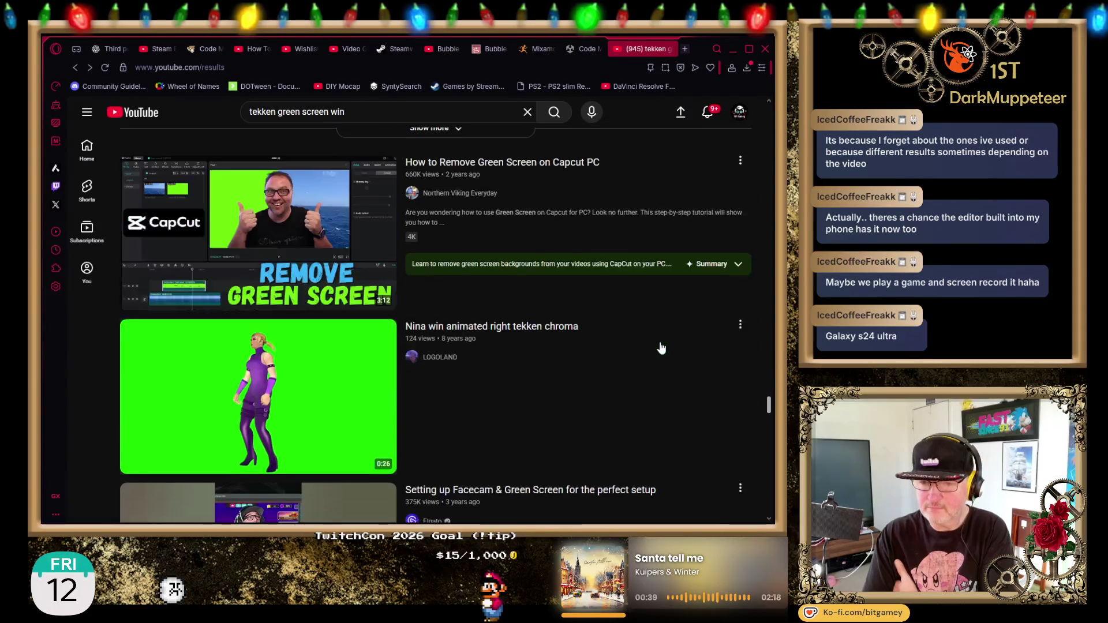
scroll(659, 346, "down", 2)
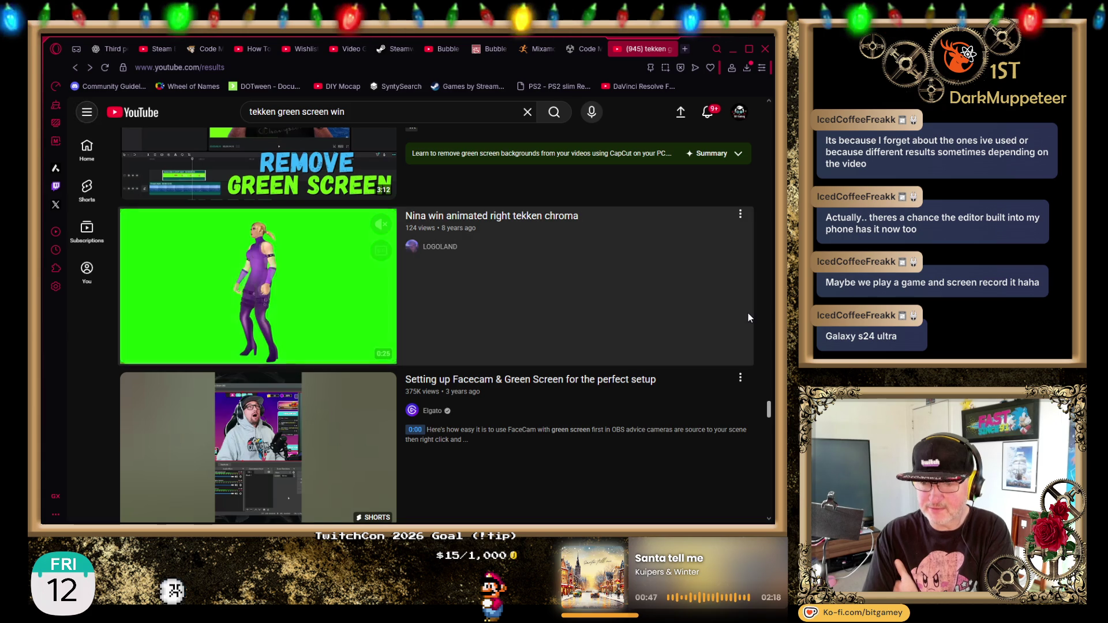
mouse_move(244, 348)
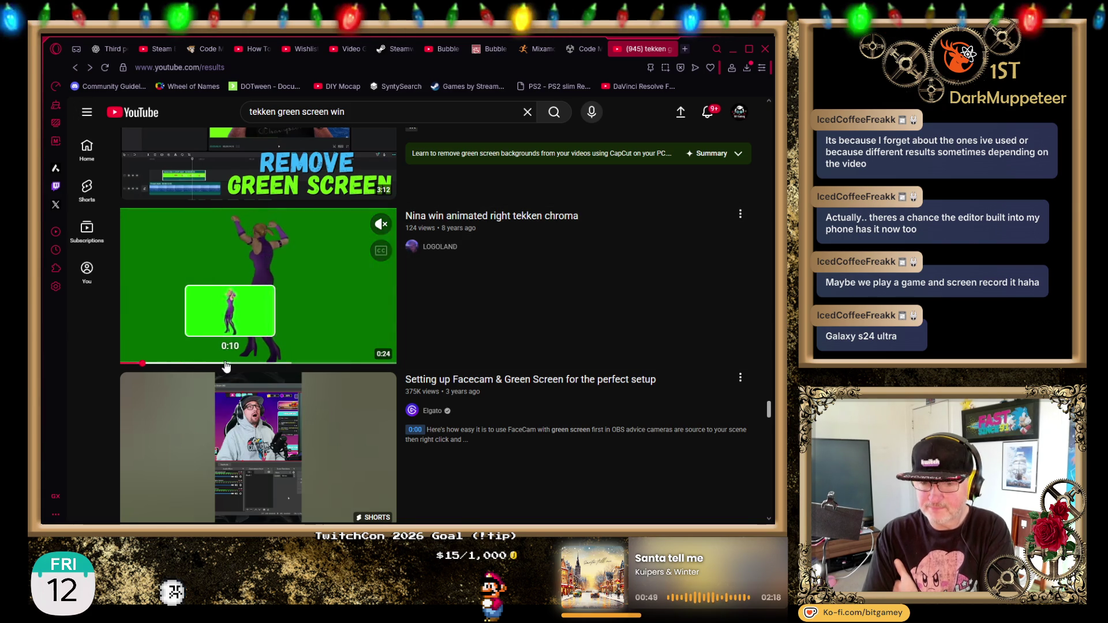
Continue down the results to the 'Dominated by Tekken 8 Trailer (green screen by Metalrapsolid)' clip.
scroll(469, 359, "down", 4)
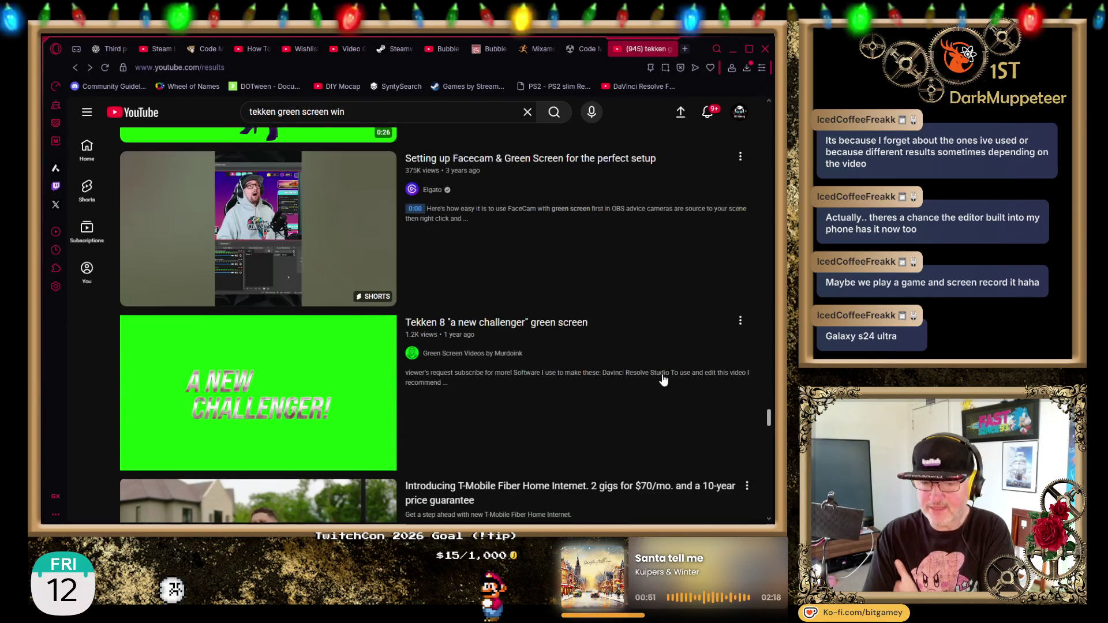
scroll(654, 368, "down", 3)
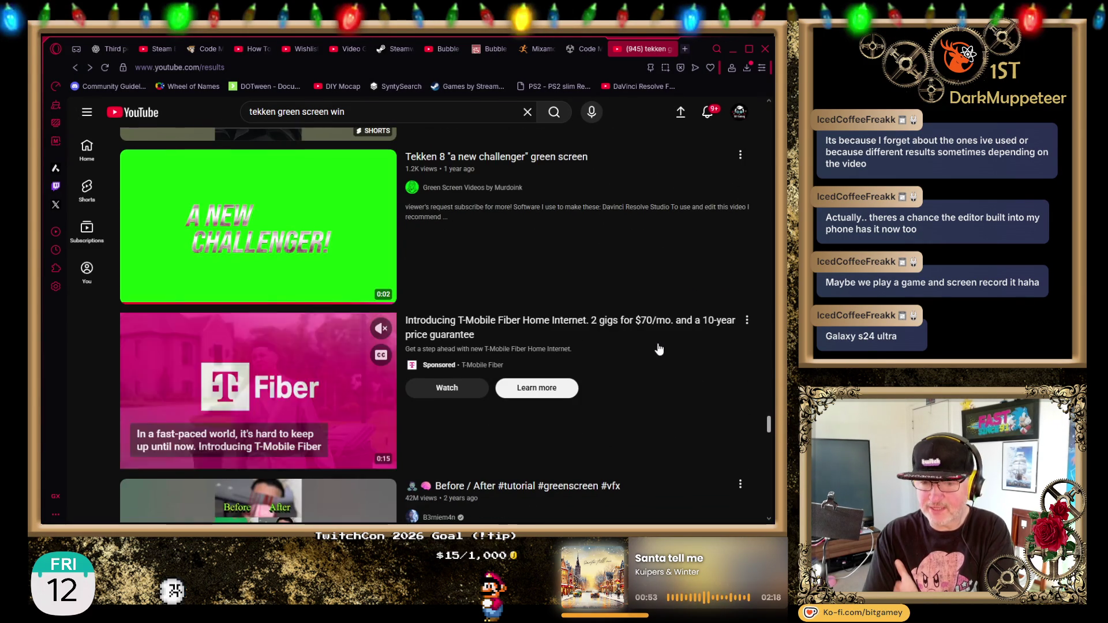
scroll(659, 349, "down", 7)
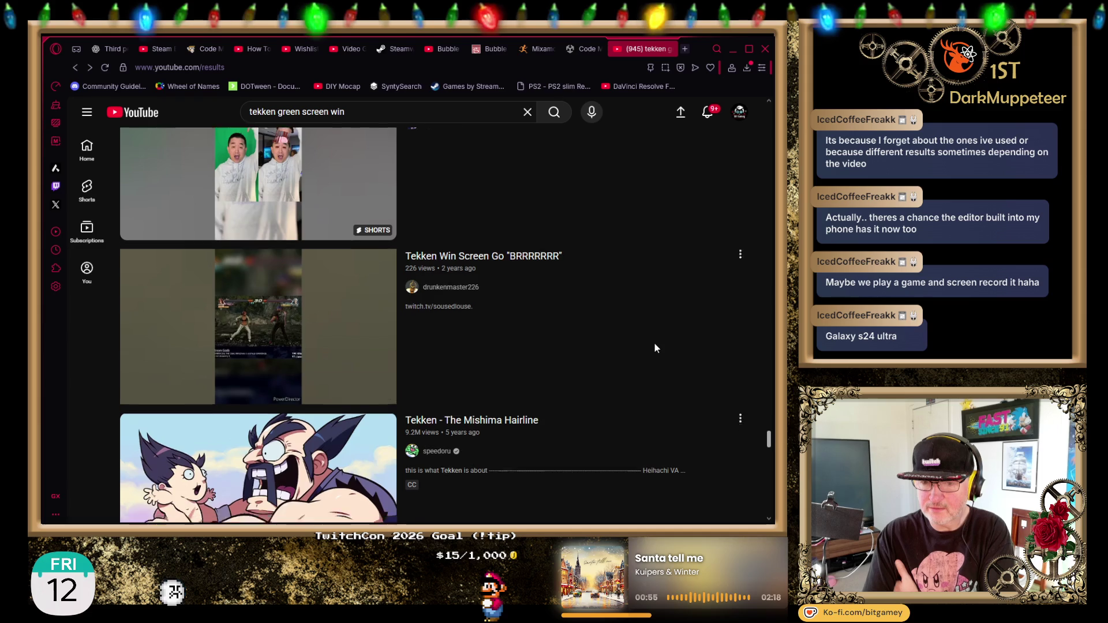
scroll(659, 349, "down", 2)
scroll(658, 350, "down", 7)
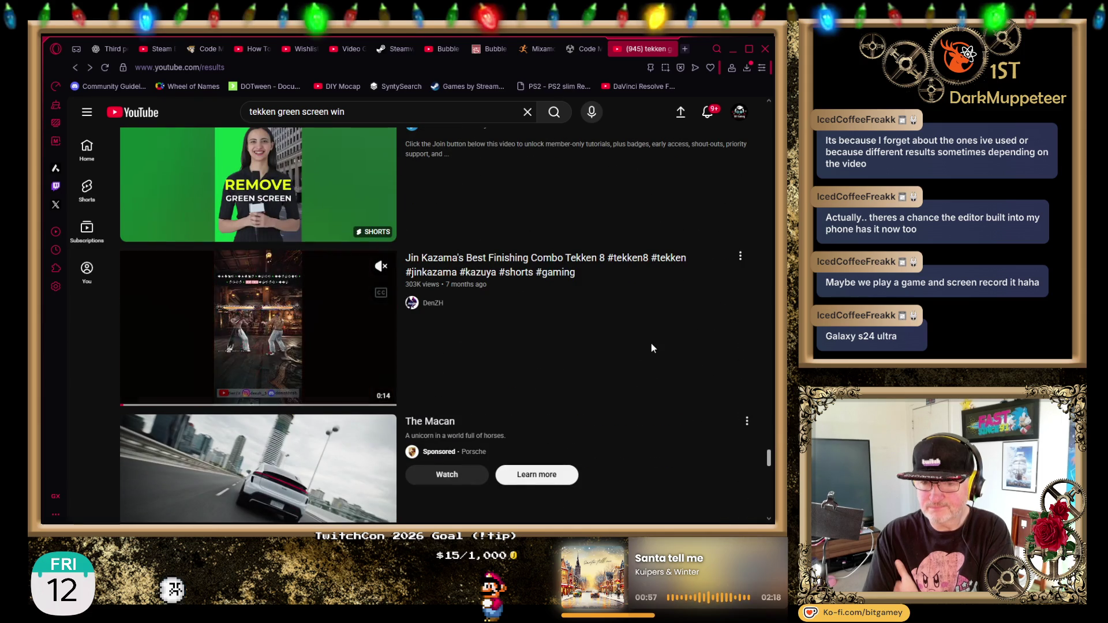
scroll(652, 346, "down", 6)
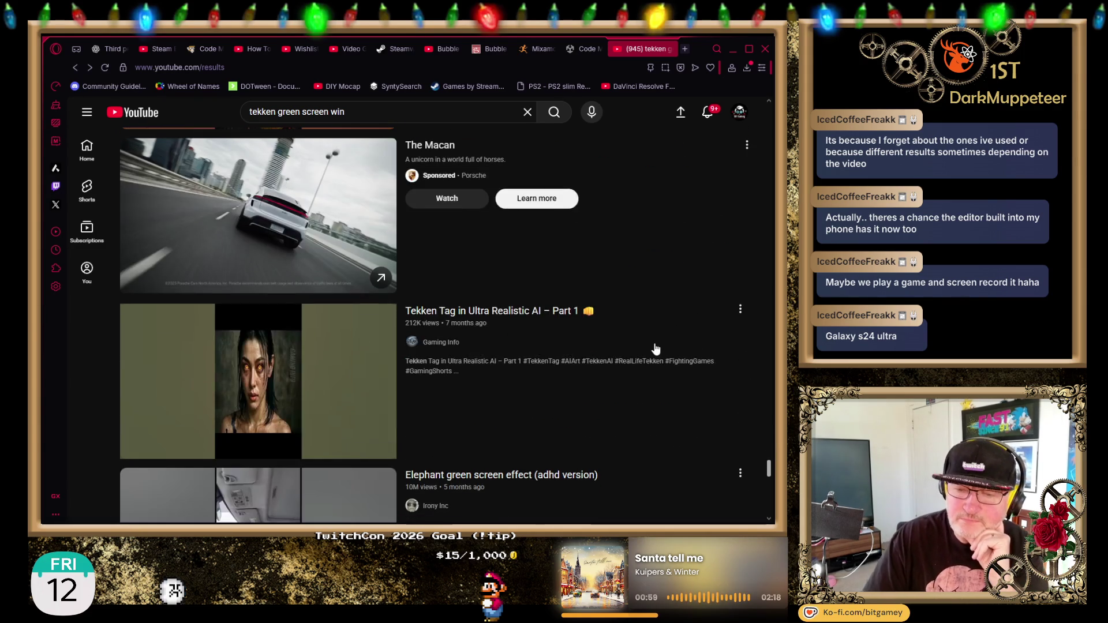
scroll(647, 346, "down", 14)
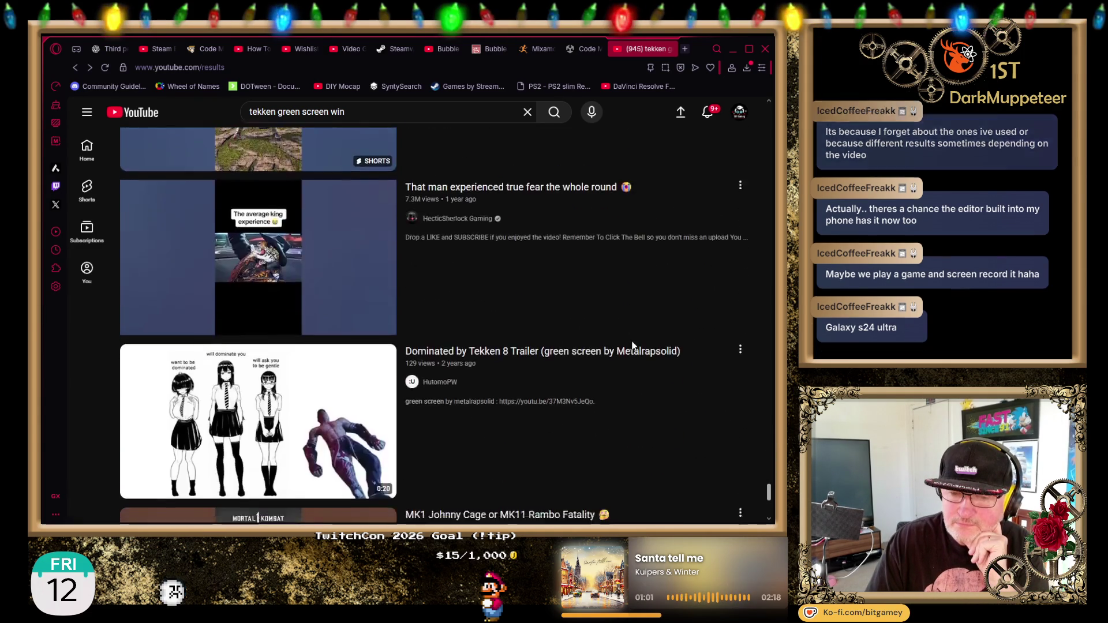